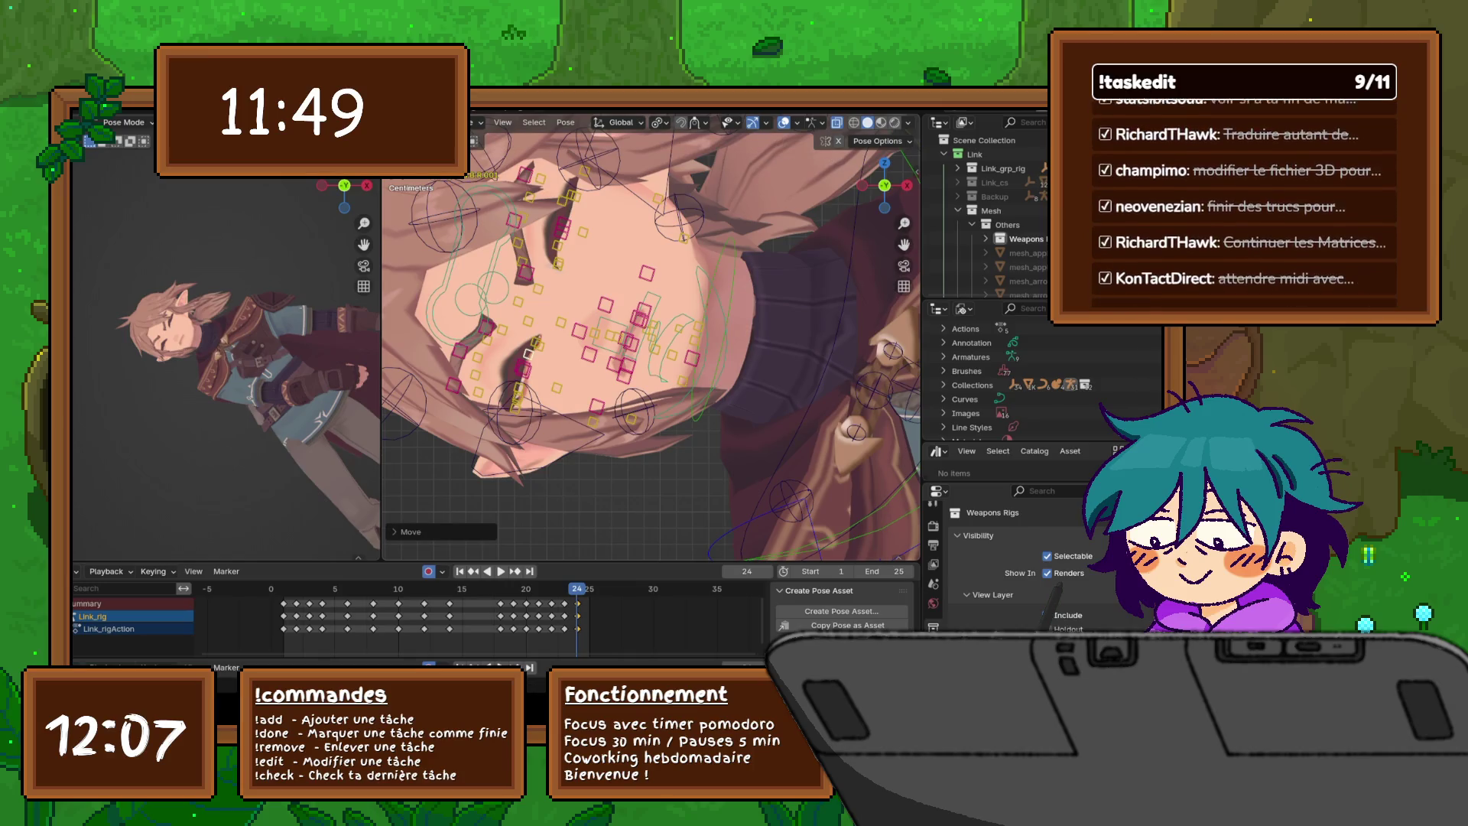
# - Nudge the selected face bones freely three times to refine the frame-24 expression
pyautogui.press('g')
pyautogui.press('Return')
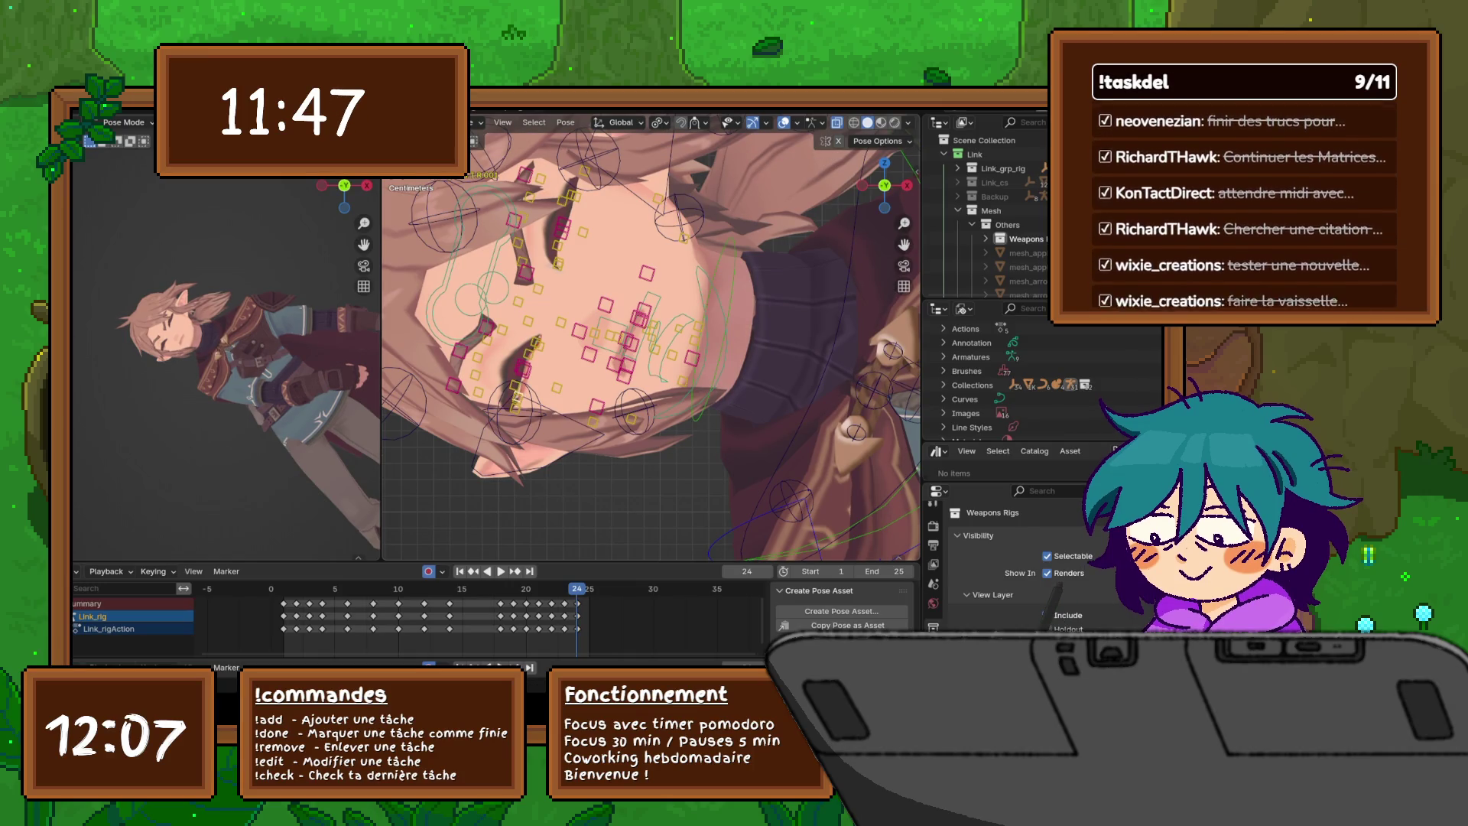
pyautogui.press('g')
pyautogui.press('Return')
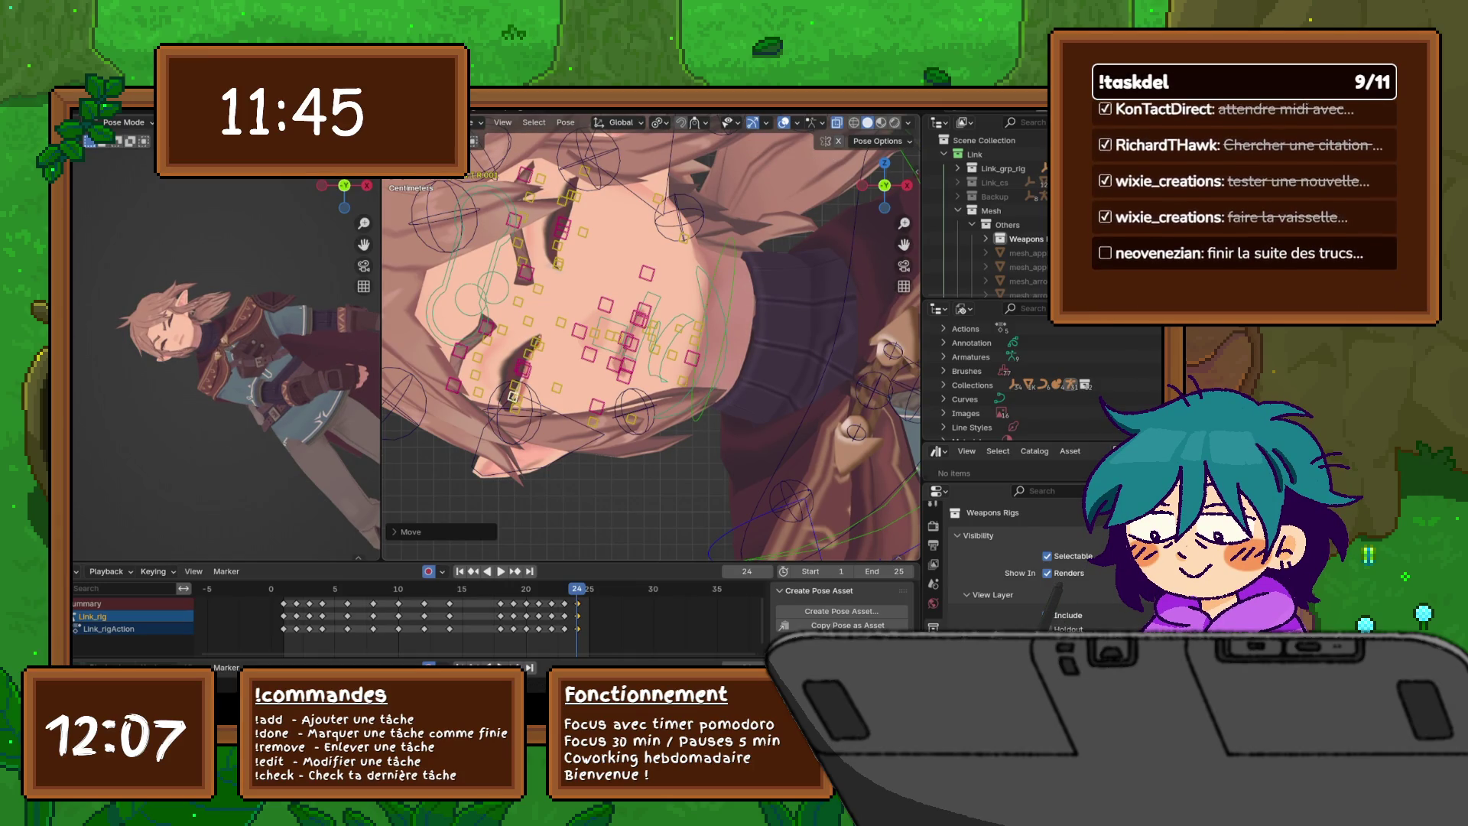
pyautogui.press('g')
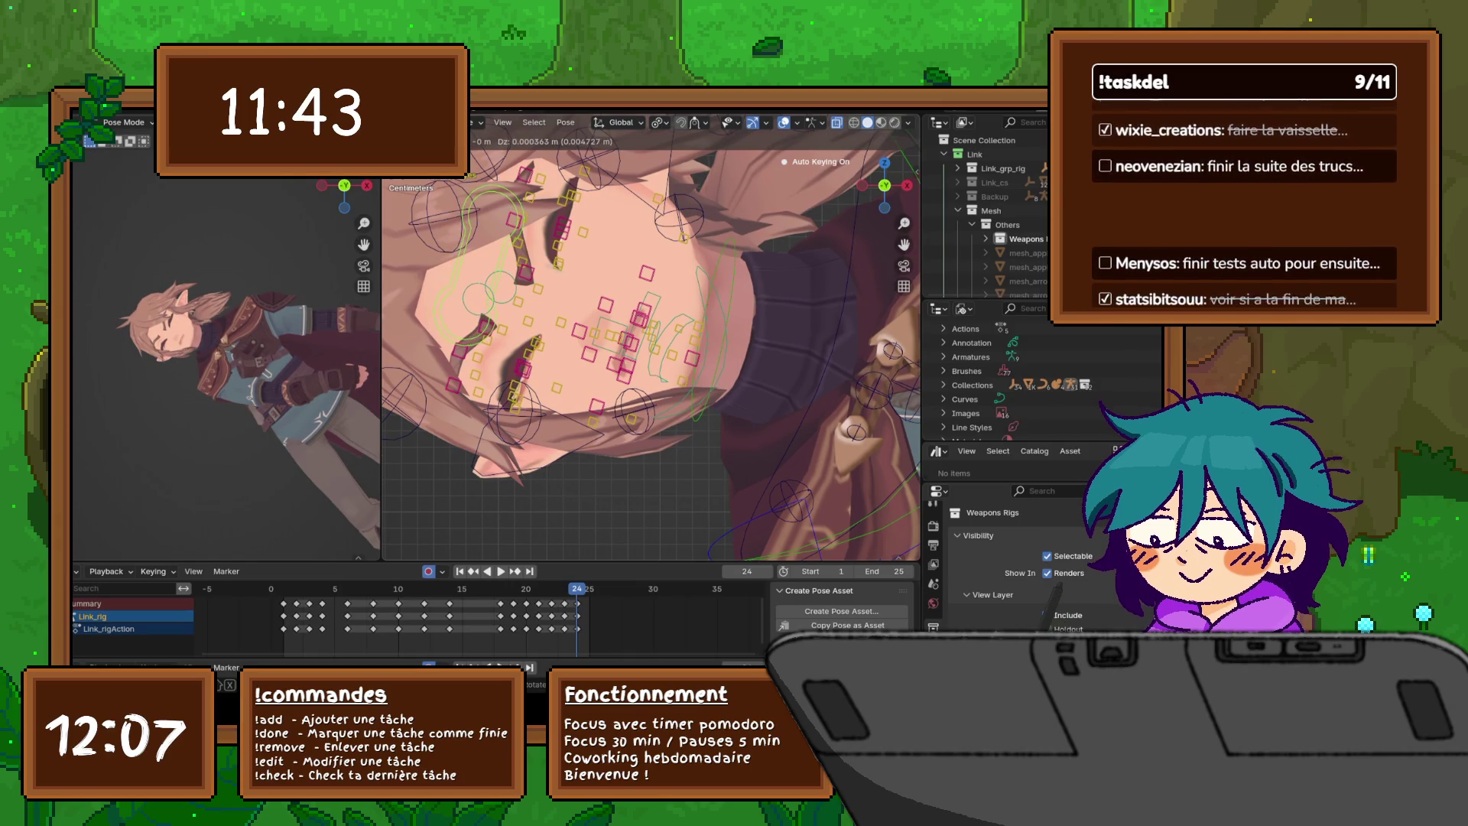
pyautogui.press('Return')
# - Move the face bones along Z four times to fine-tune their vertical offset
pyautogui.press('g')
pyautogui.press('z')
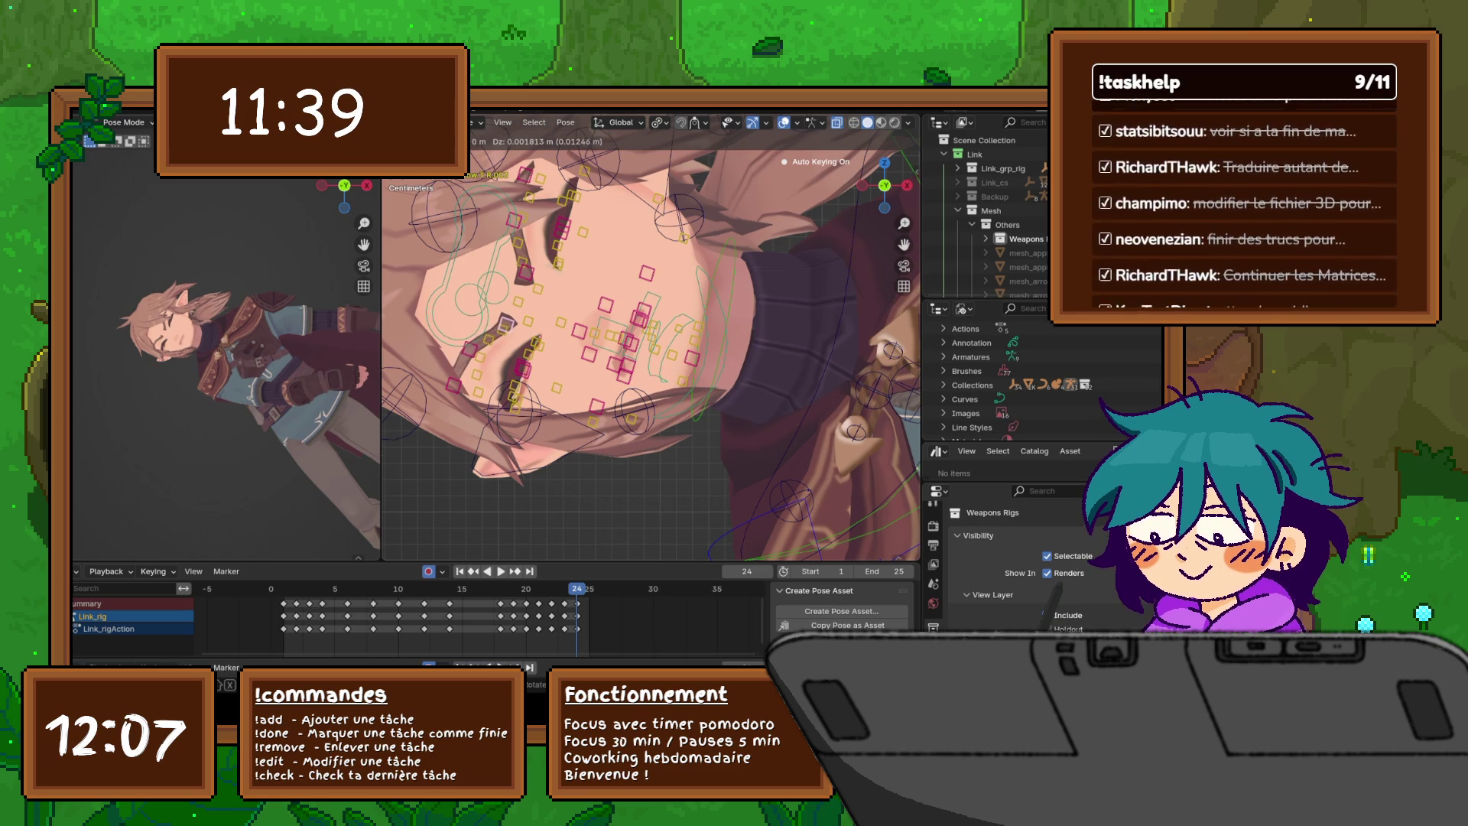
pyautogui.press('Return')
pyautogui.press('g')
pyautogui.press('z')
pyautogui.press('Return')
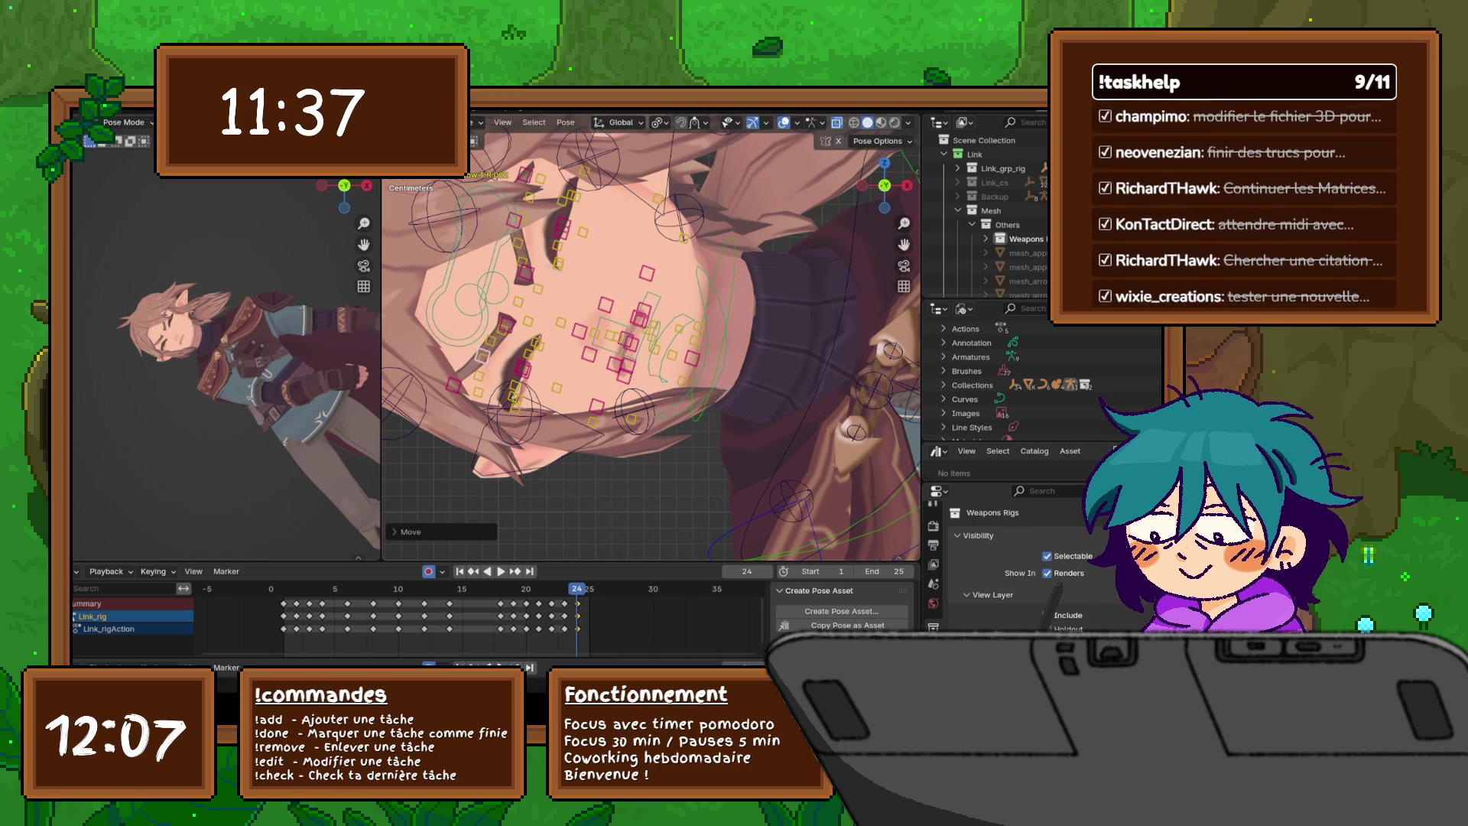
pyautogui.press('g')
pyautogui.press('z')
pyautogui.press('Return')
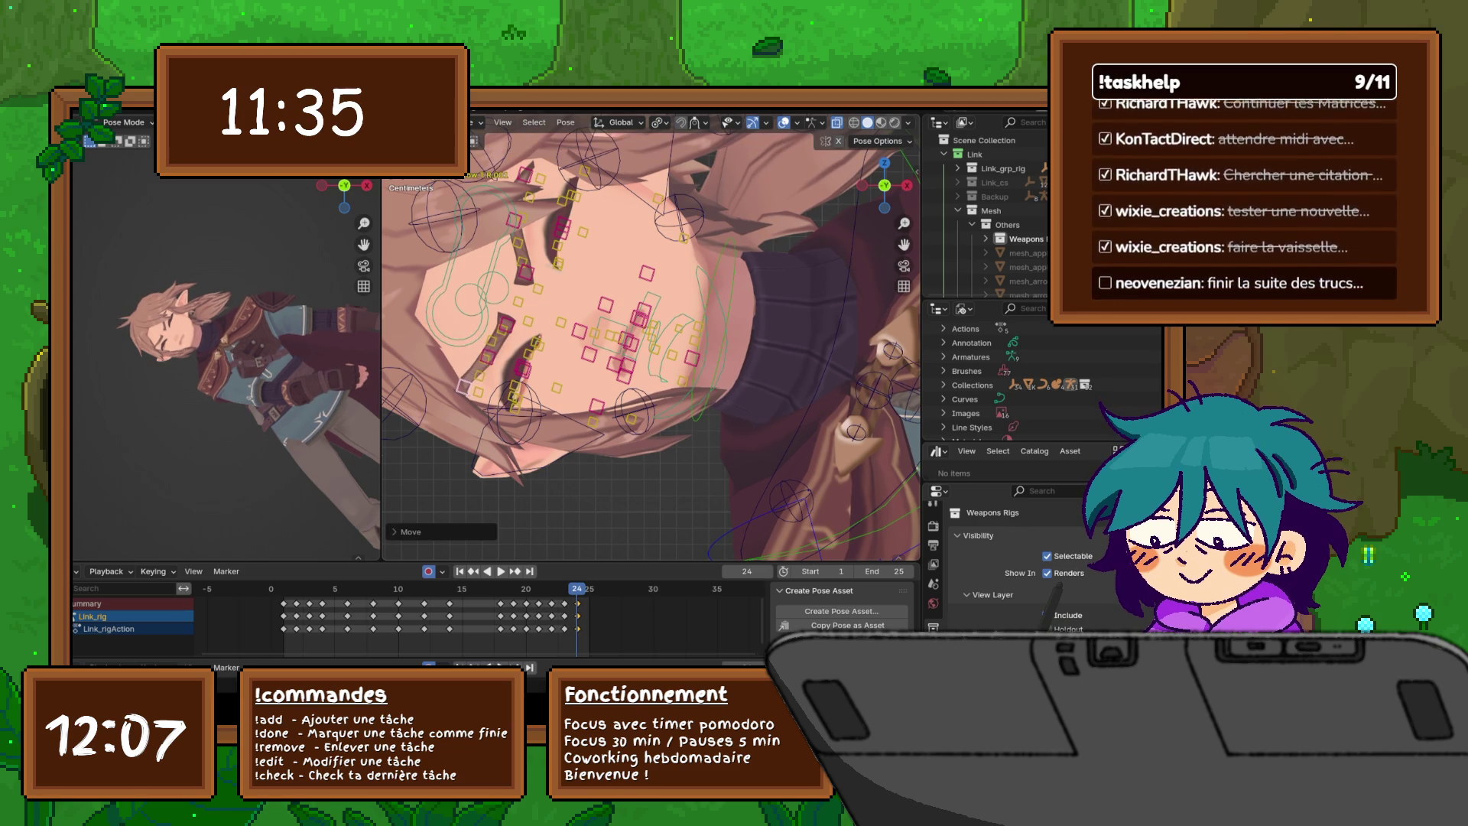
pyautogui.press('g')
pyautogui.press('z')
pyautogui.press('Return')
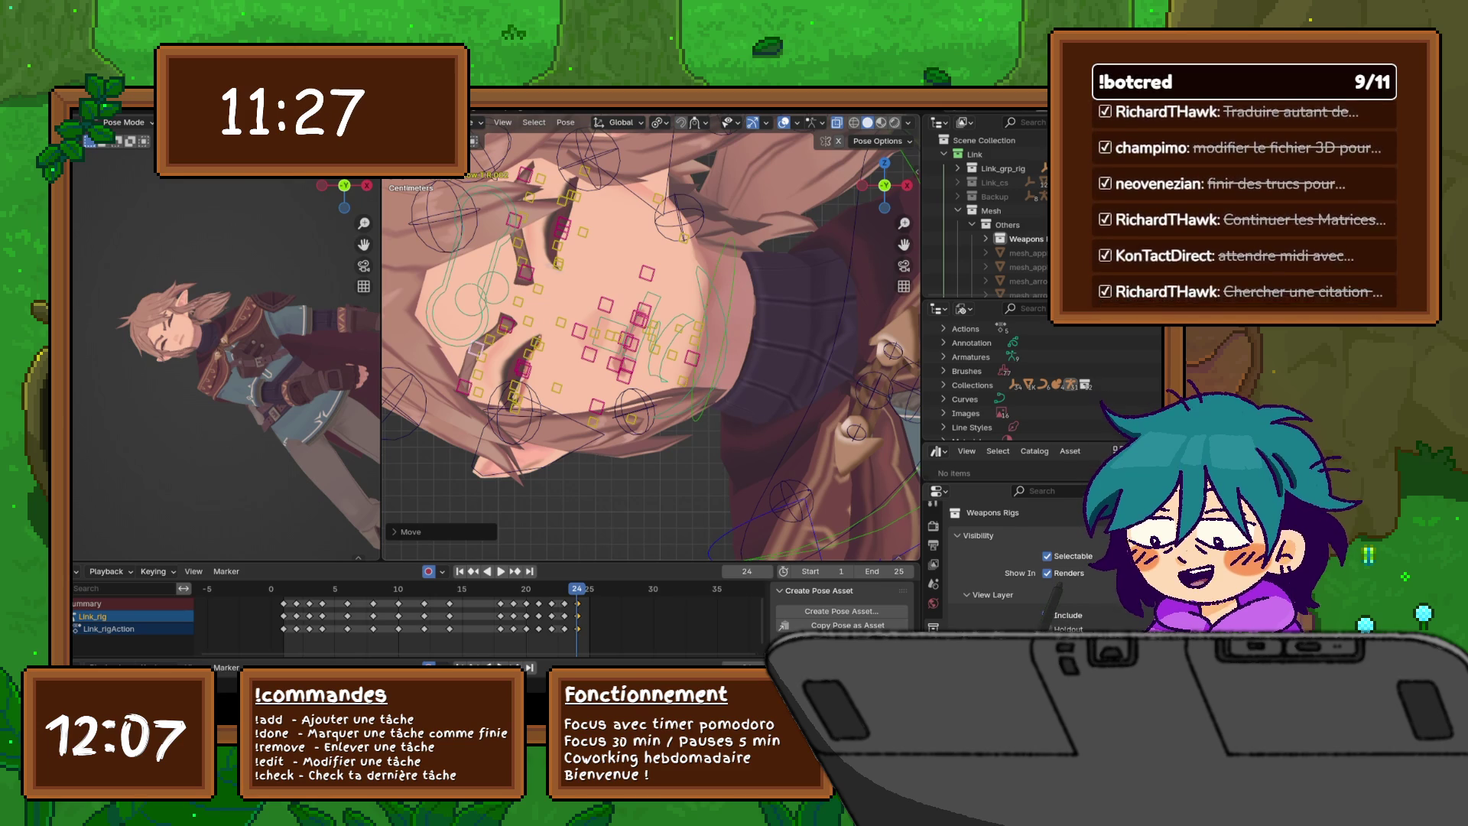
pyautogui.scroll(1, 650, 337)
# - Rotate the left side hair lock, then its mirrored right hair lock
pyautogui.scroll(3, 227, 367)
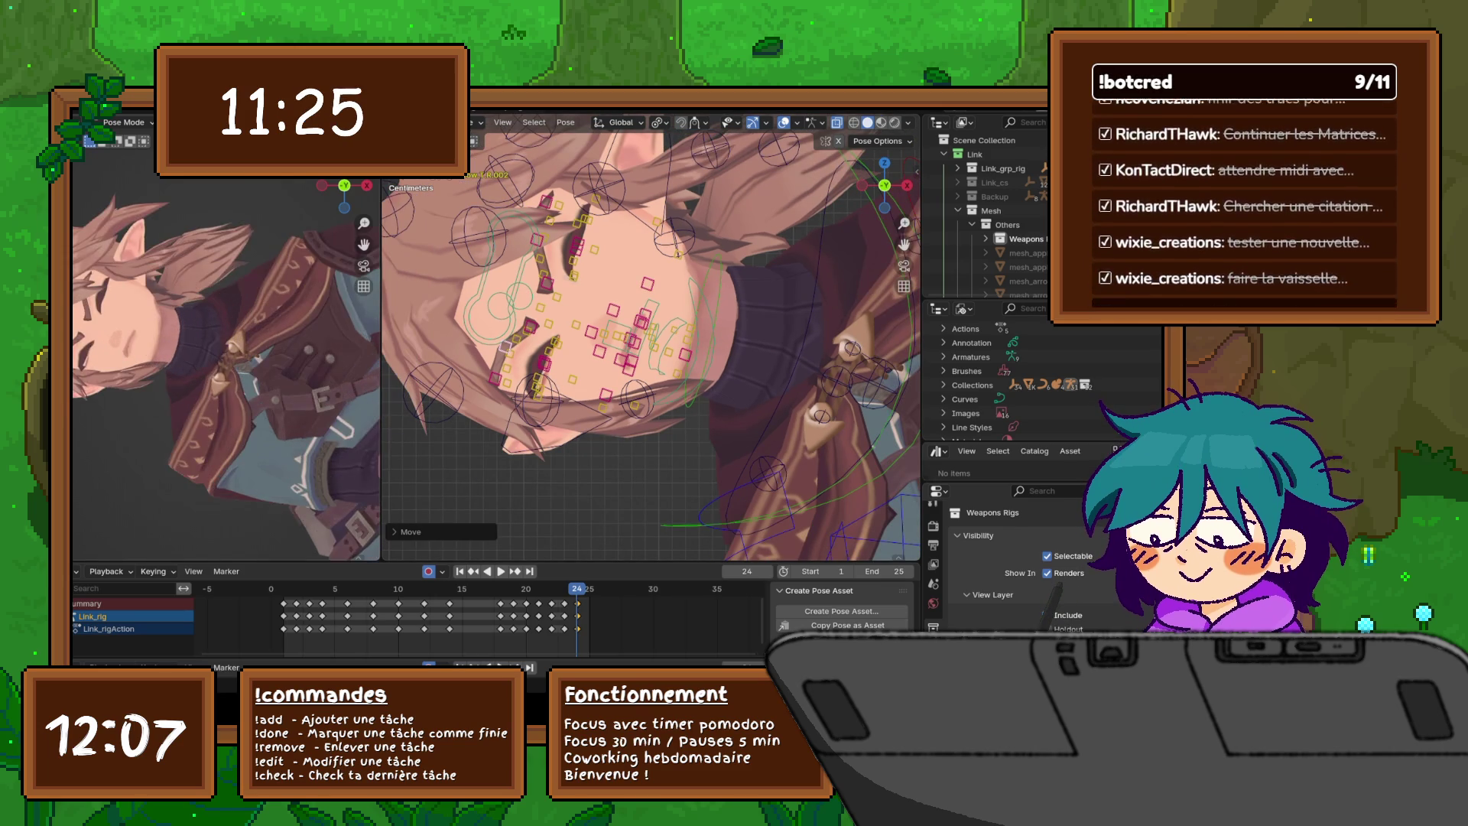
pyautogui.scroll(-3, 226, 367)
pyautogui.scroll(-2, 650, 337)
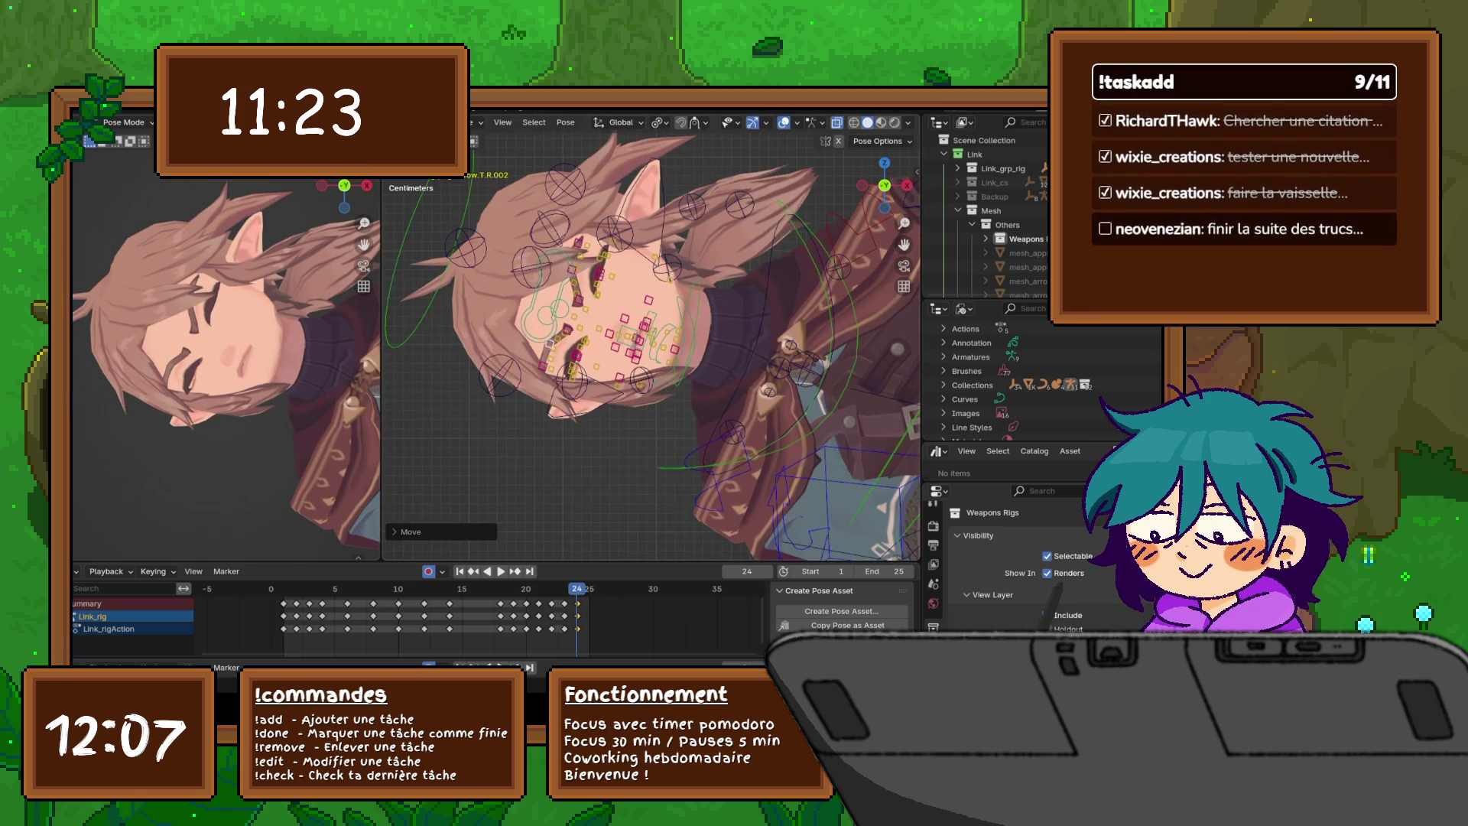
pyautogui.scroll(-2, 650, 336)
pyautogui.click(630, 274)
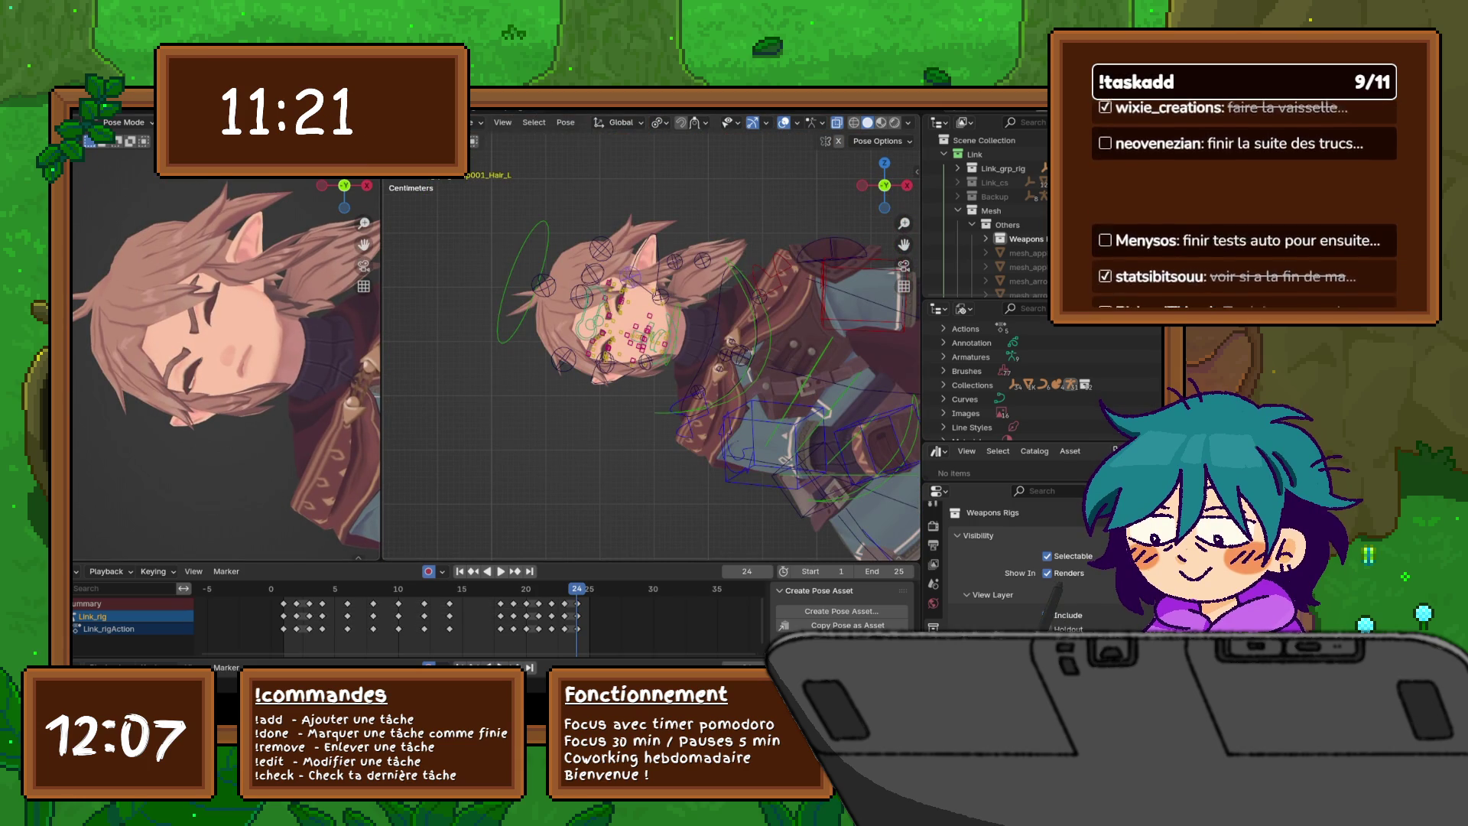
pyautogui.press('r')
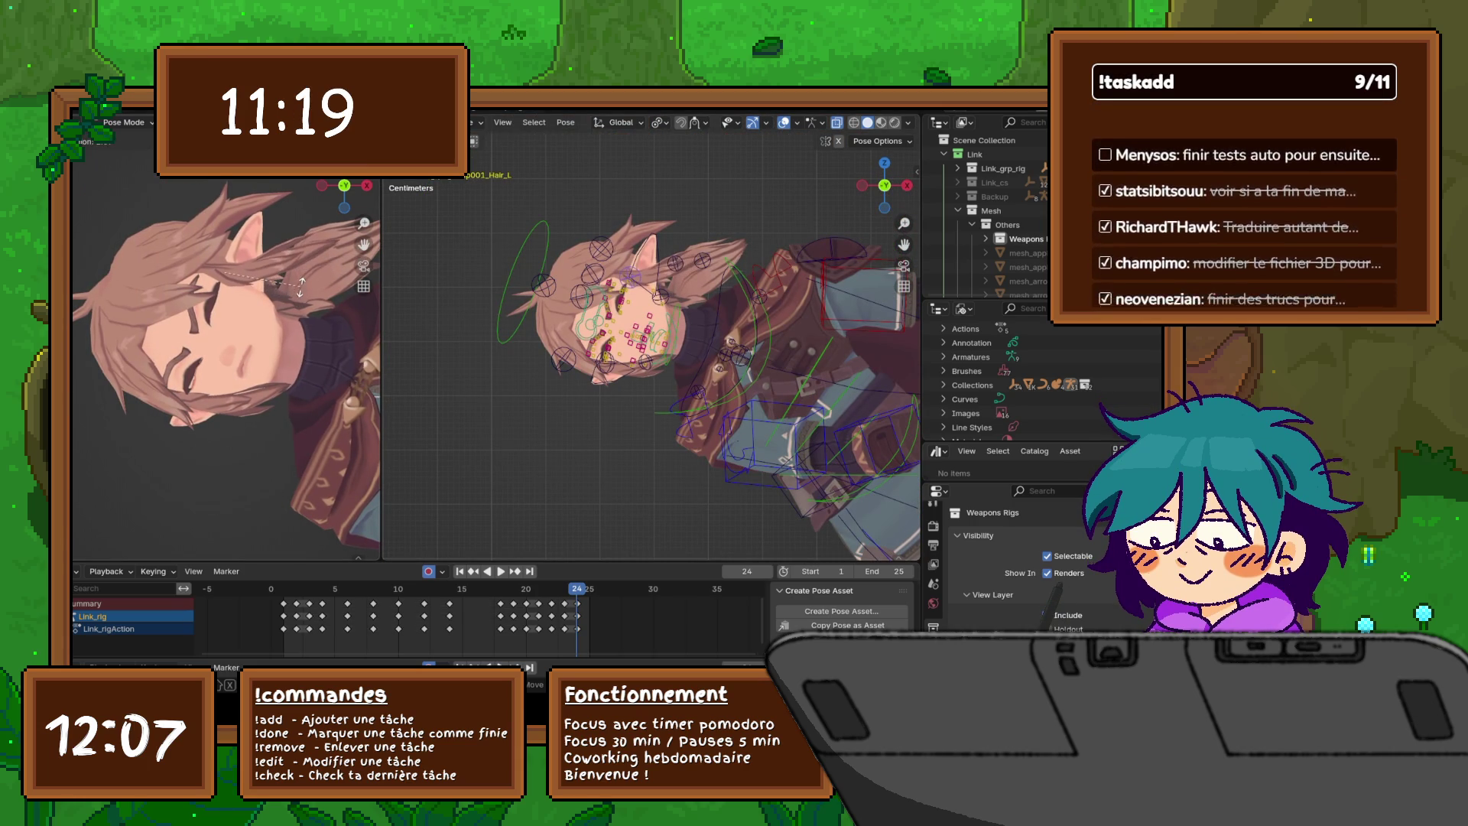
pyautogui.click(299, 286)
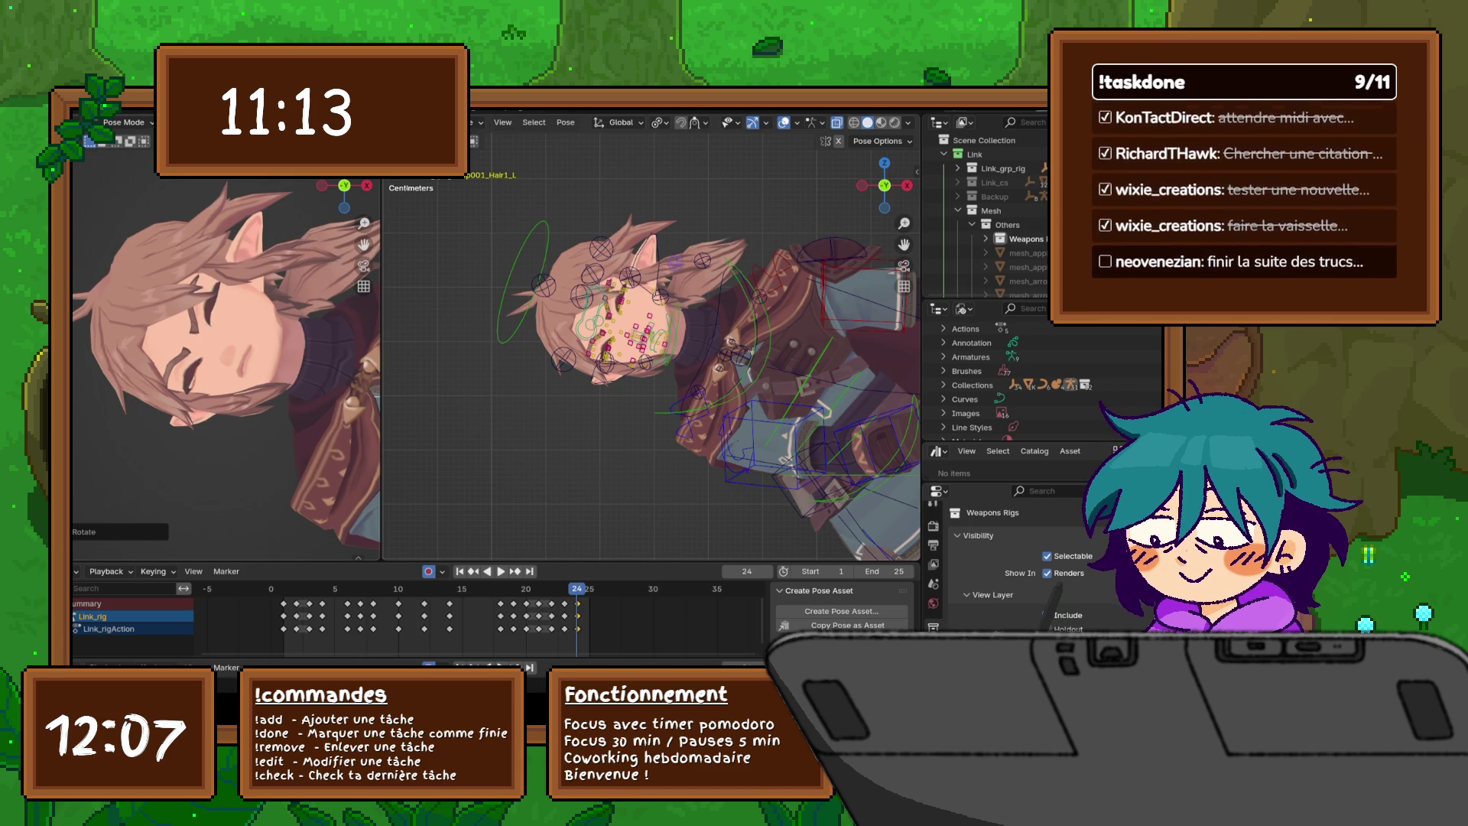
pyautogui.hotkey('ctrl', 'shift', 'm')
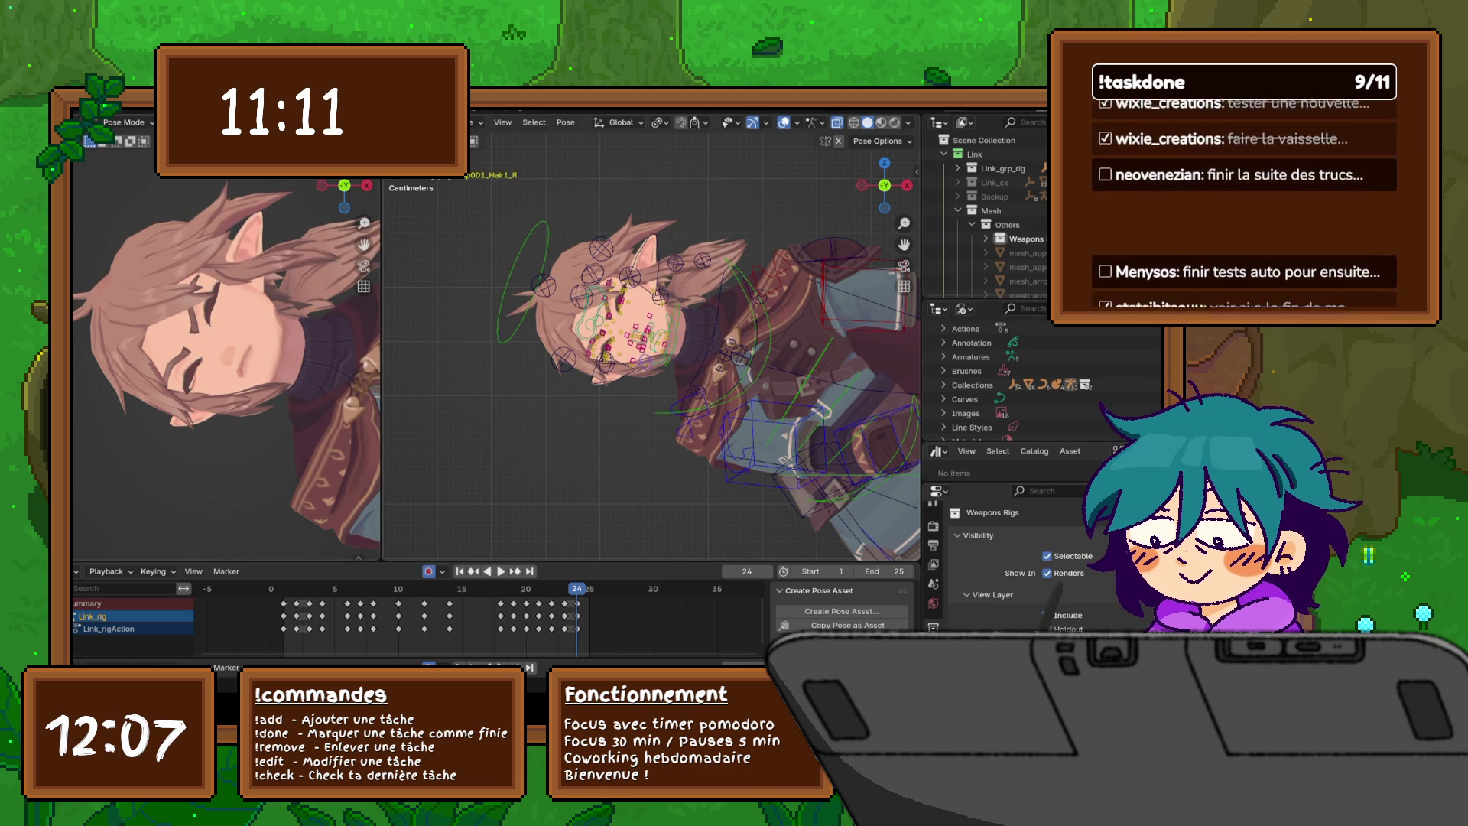
pyautogui.press('r')
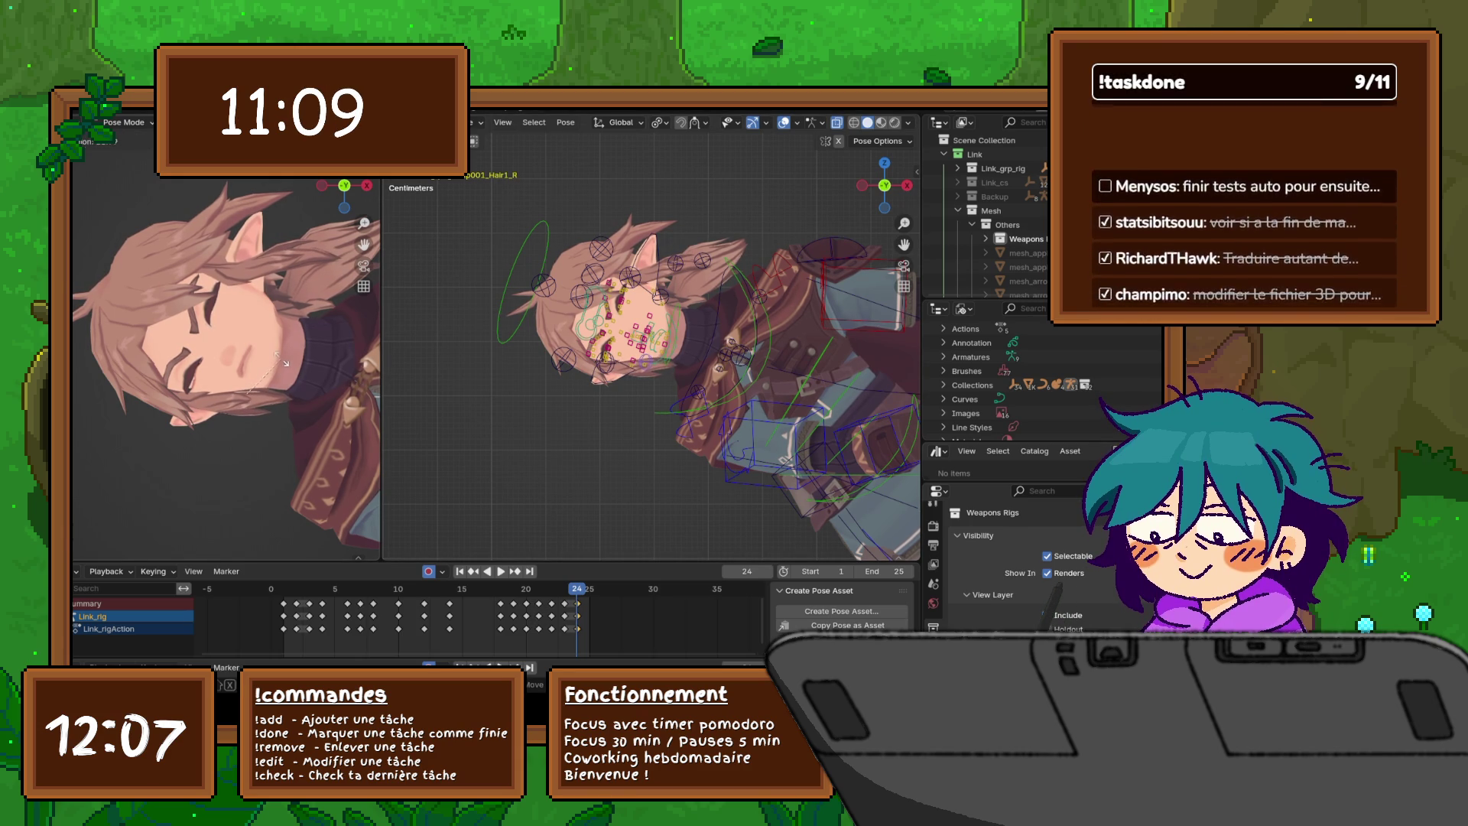
pyautogui.click(280, 360)
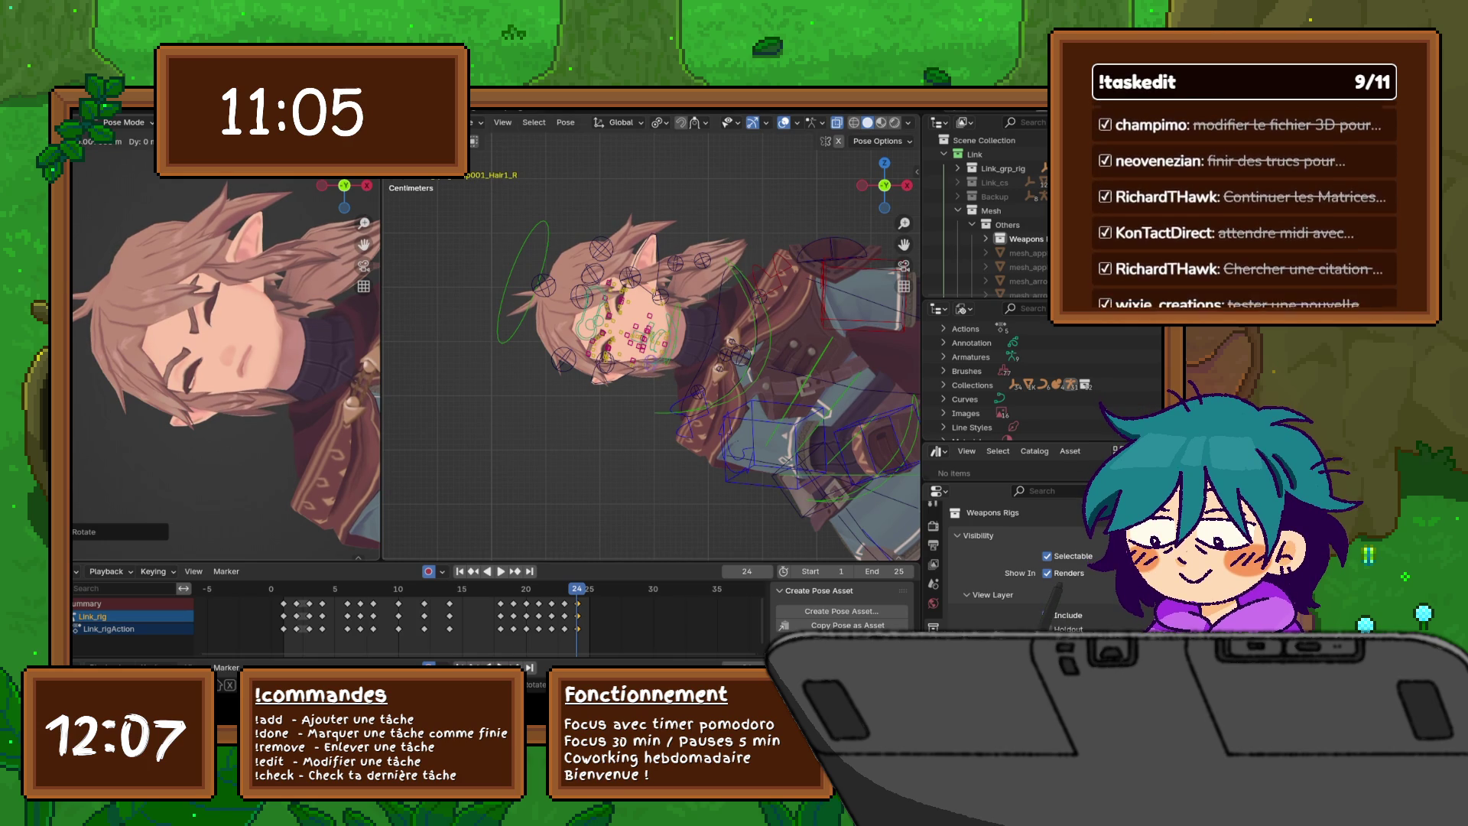
pyautogui.press('Return')
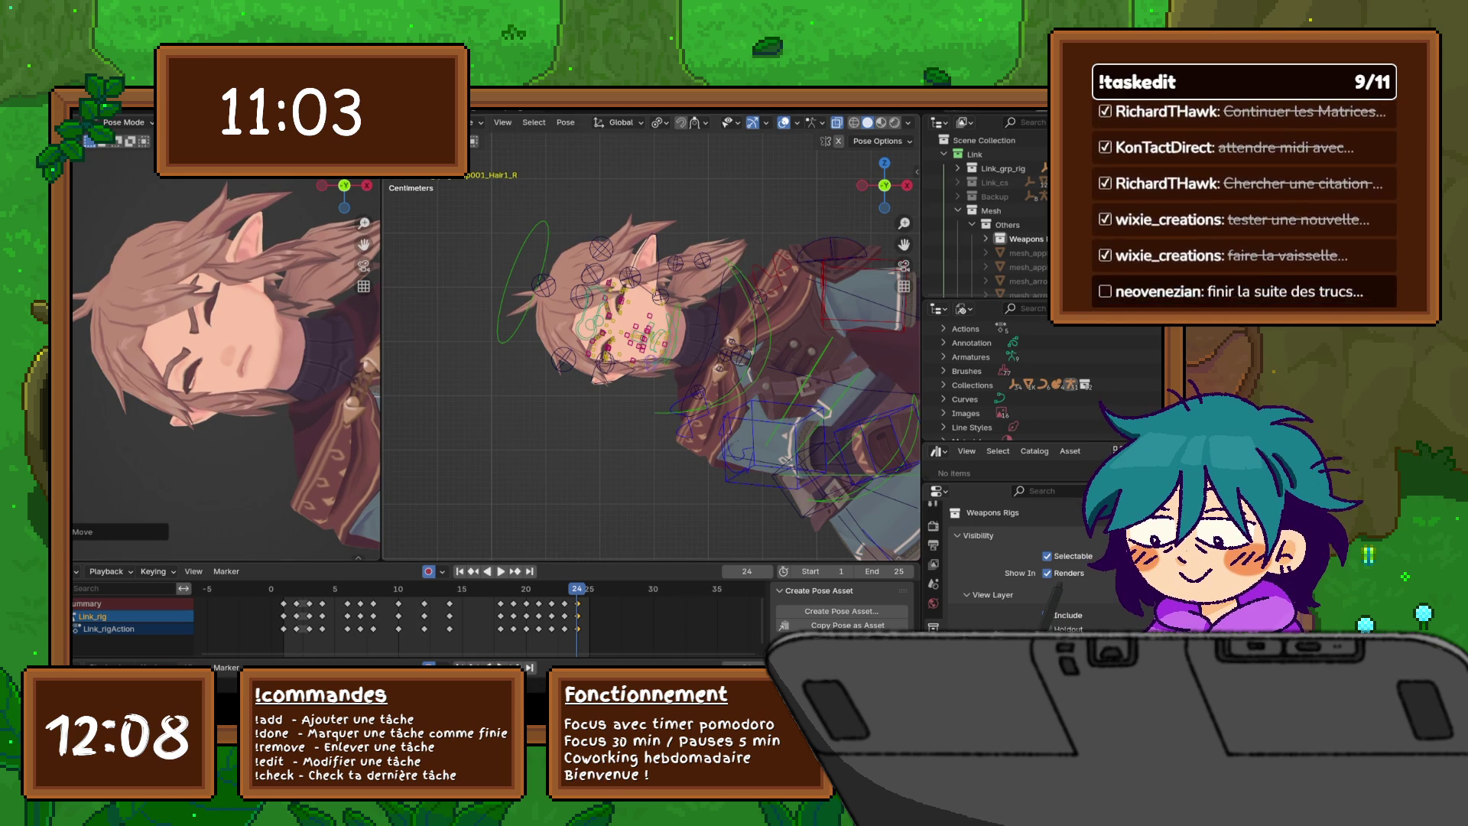
# - Rotate and slightly move the BangB_R bang, then rotate the mirrored BangB_L bang
pyautogui.click(564, 358)
pyautogui.press('r')
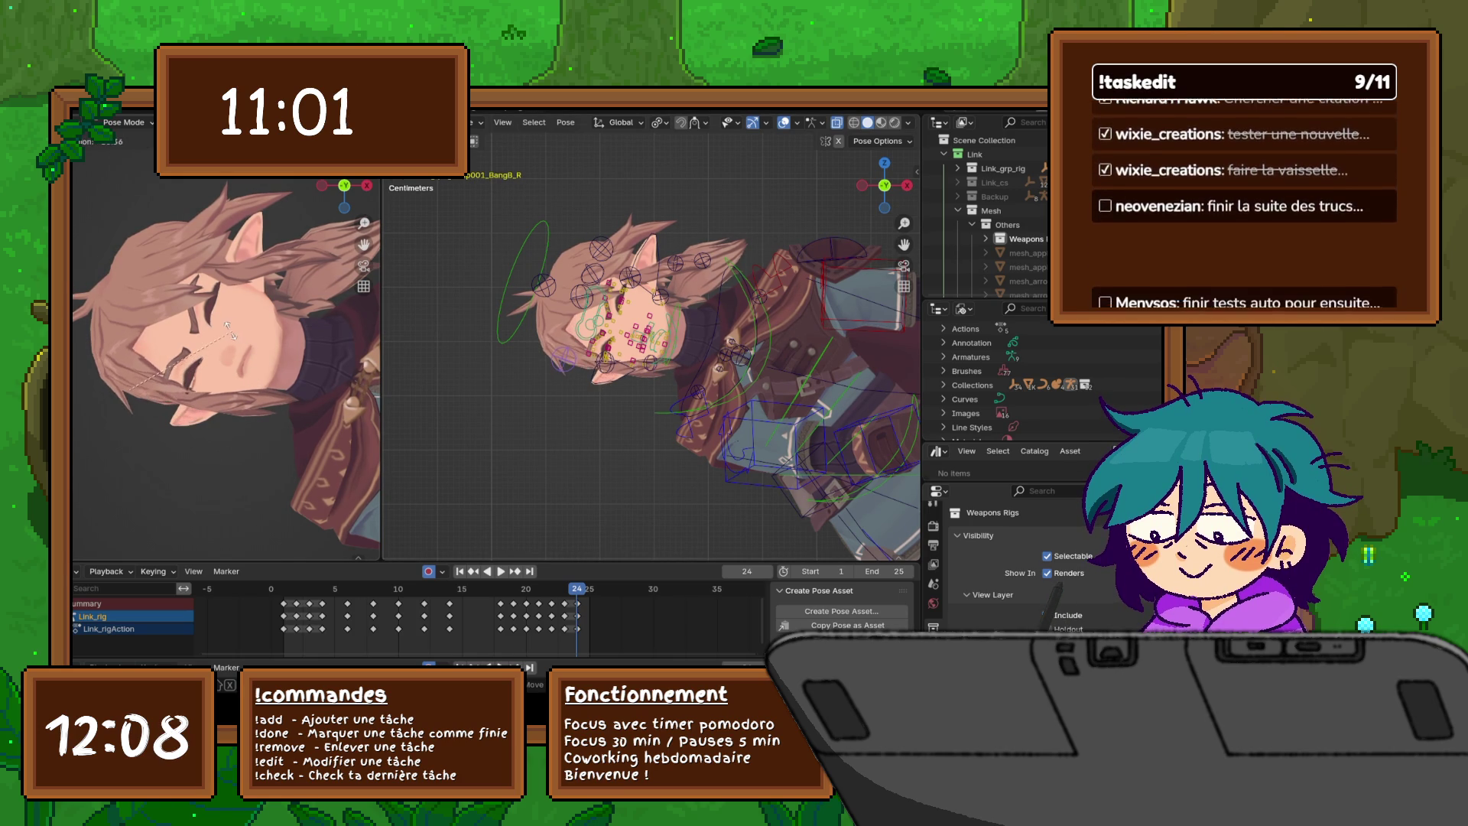
pyautogui.press('Return')
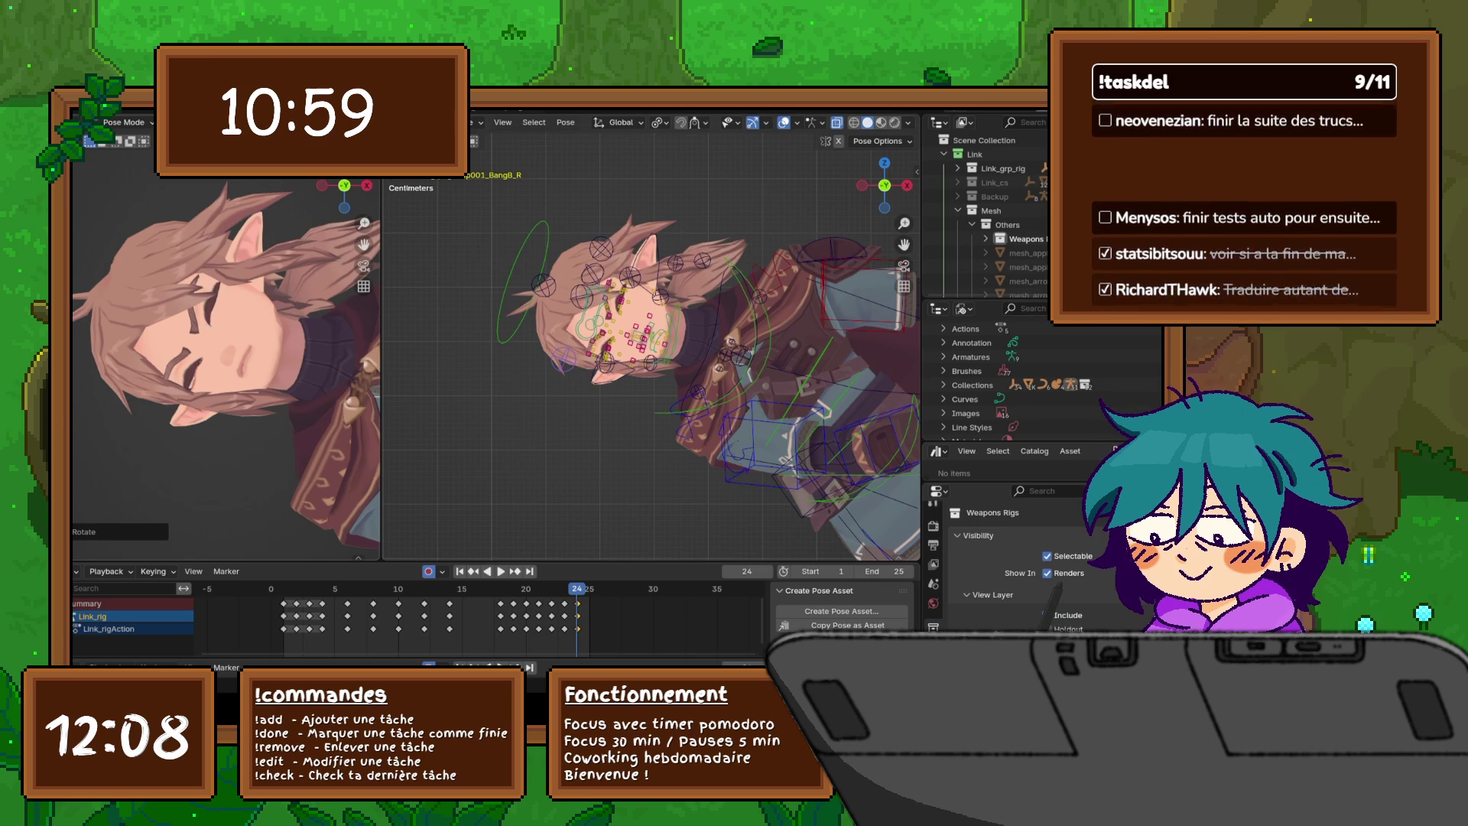
pyautogui.press('g')
pyautogui.press('Return')
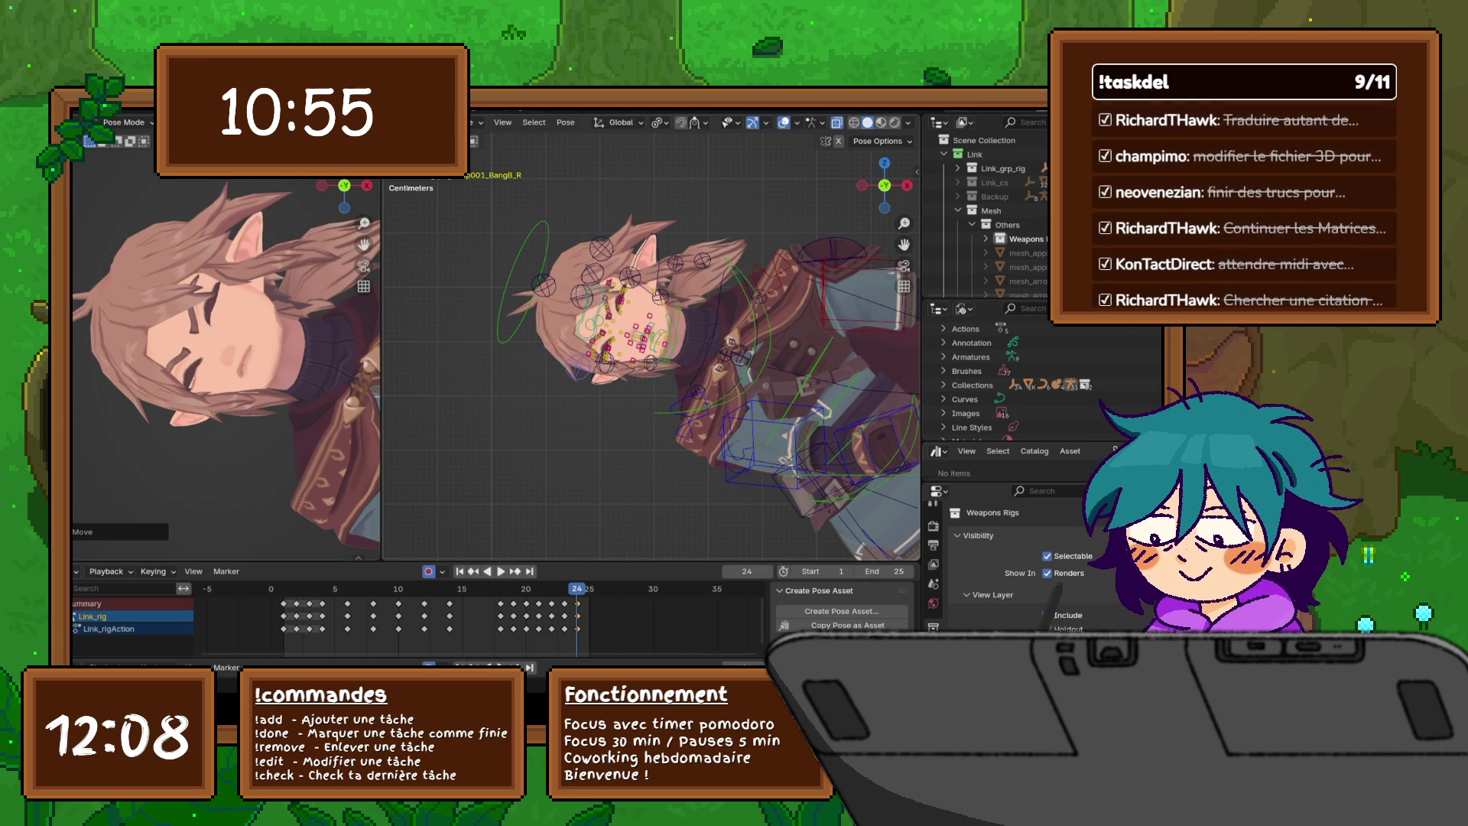
pyautogui.hotkey('ctrl', 'shift', 'm')
pyautogui.press('r')
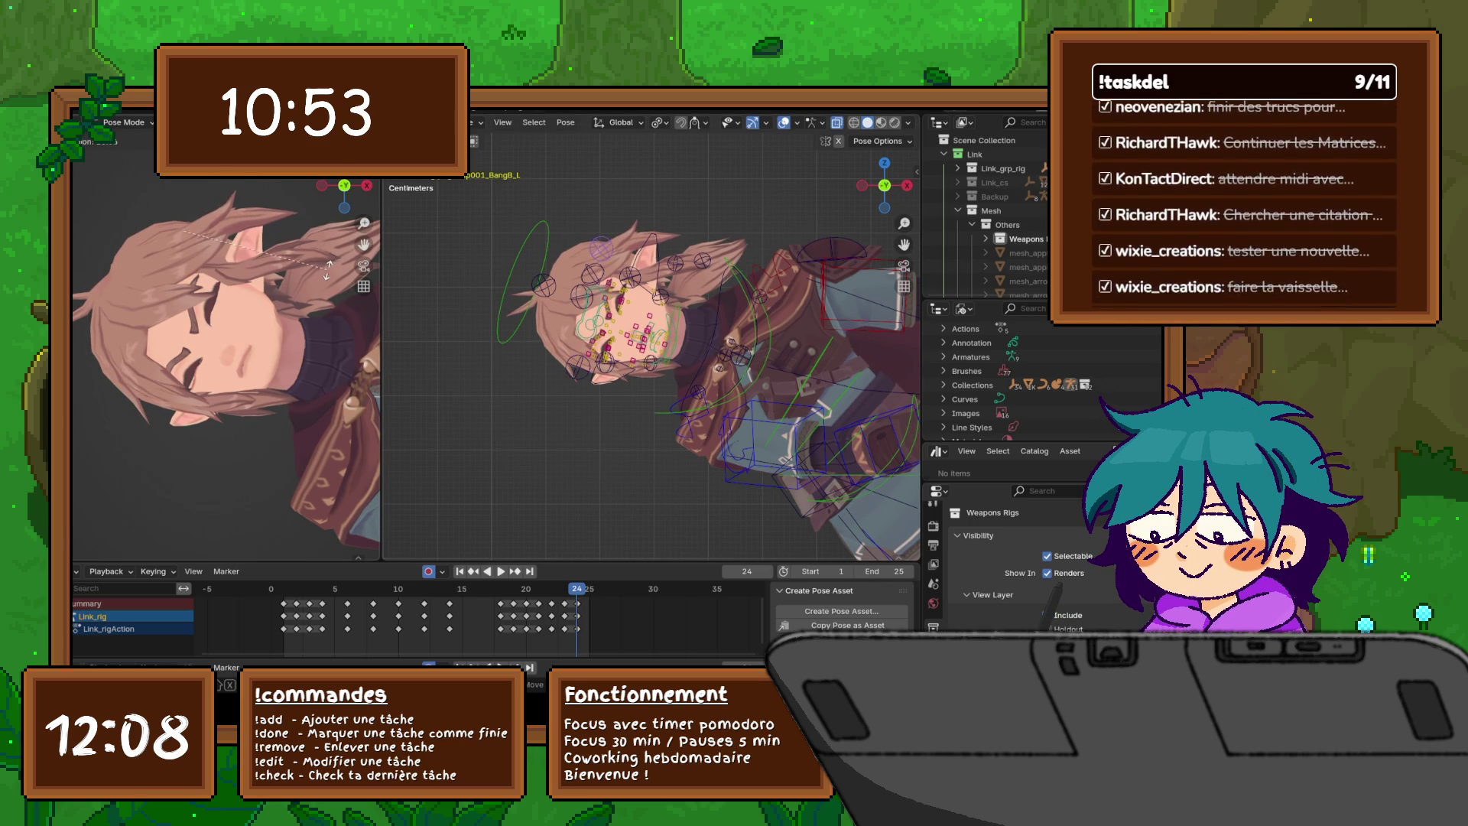
pyautogui.click(329, 263)
# - Rotate the BangA_L bang and its mirrored BangA_R bang
pyautogui.press('[')
pyautogui.press('r')
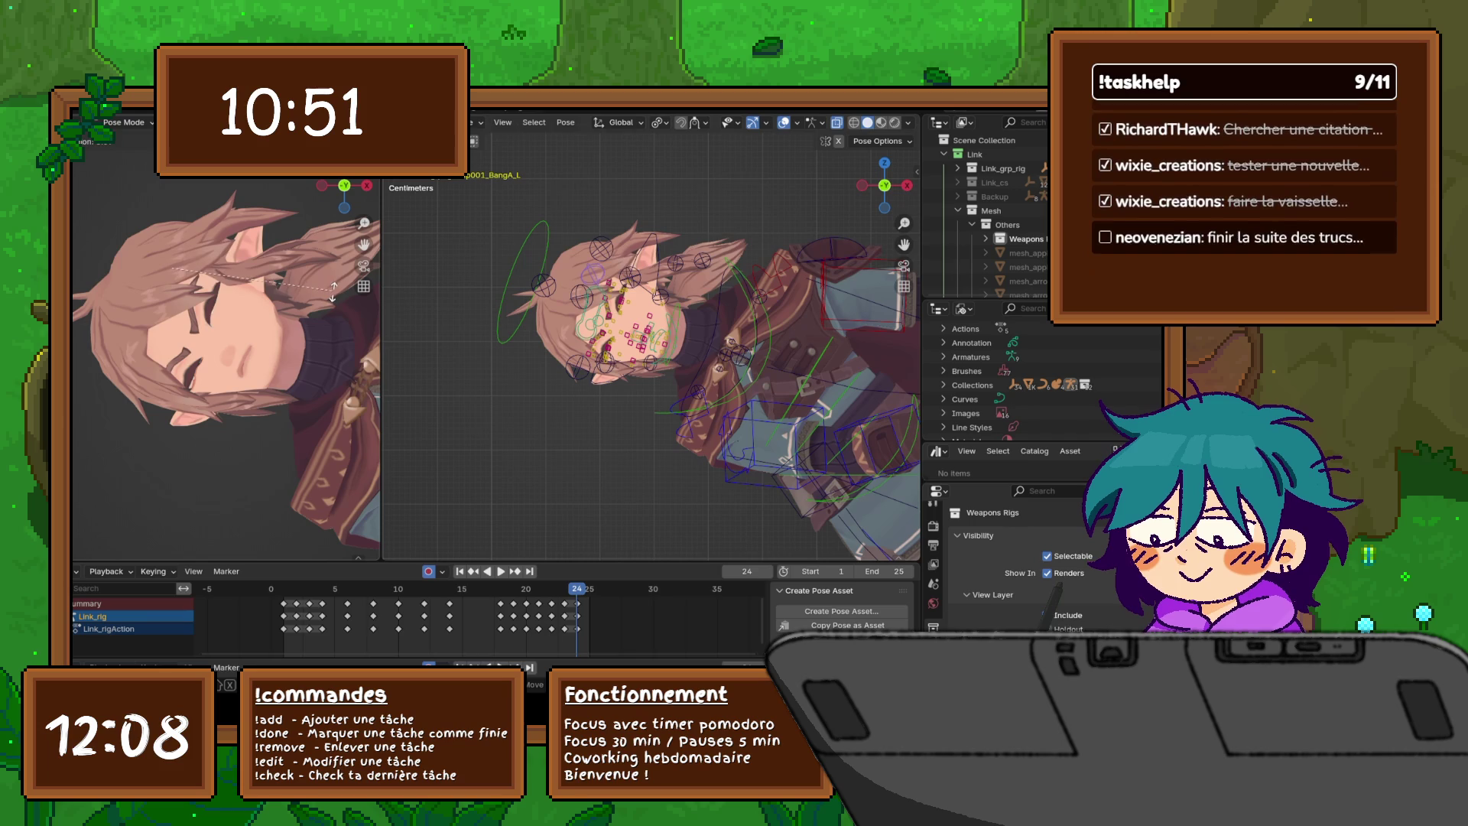
pyautogui.click(333, 295)
pyautogui.press('[')
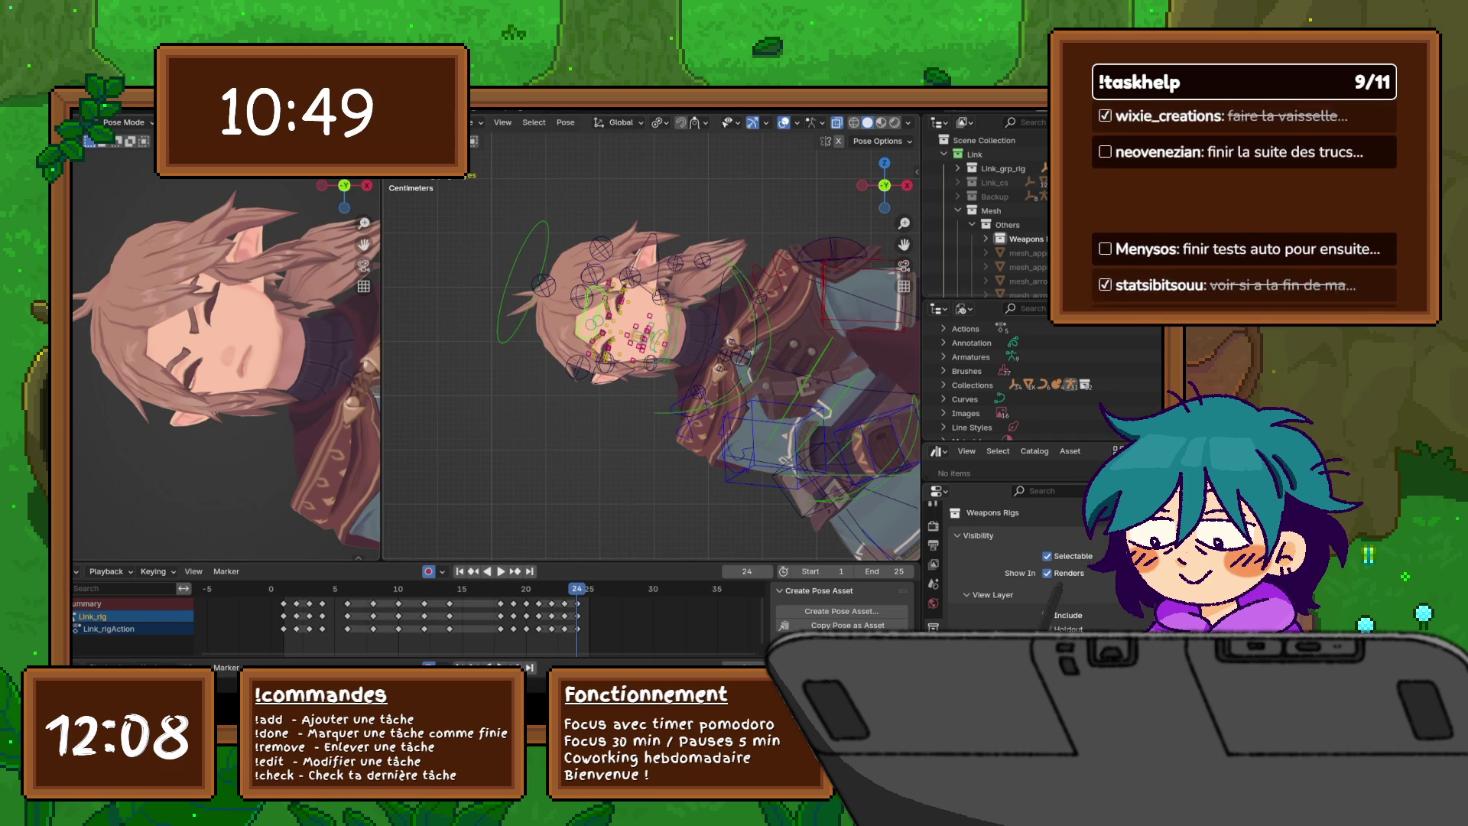
pyautogui.hotkey('ctrl', 'shift', 'm')
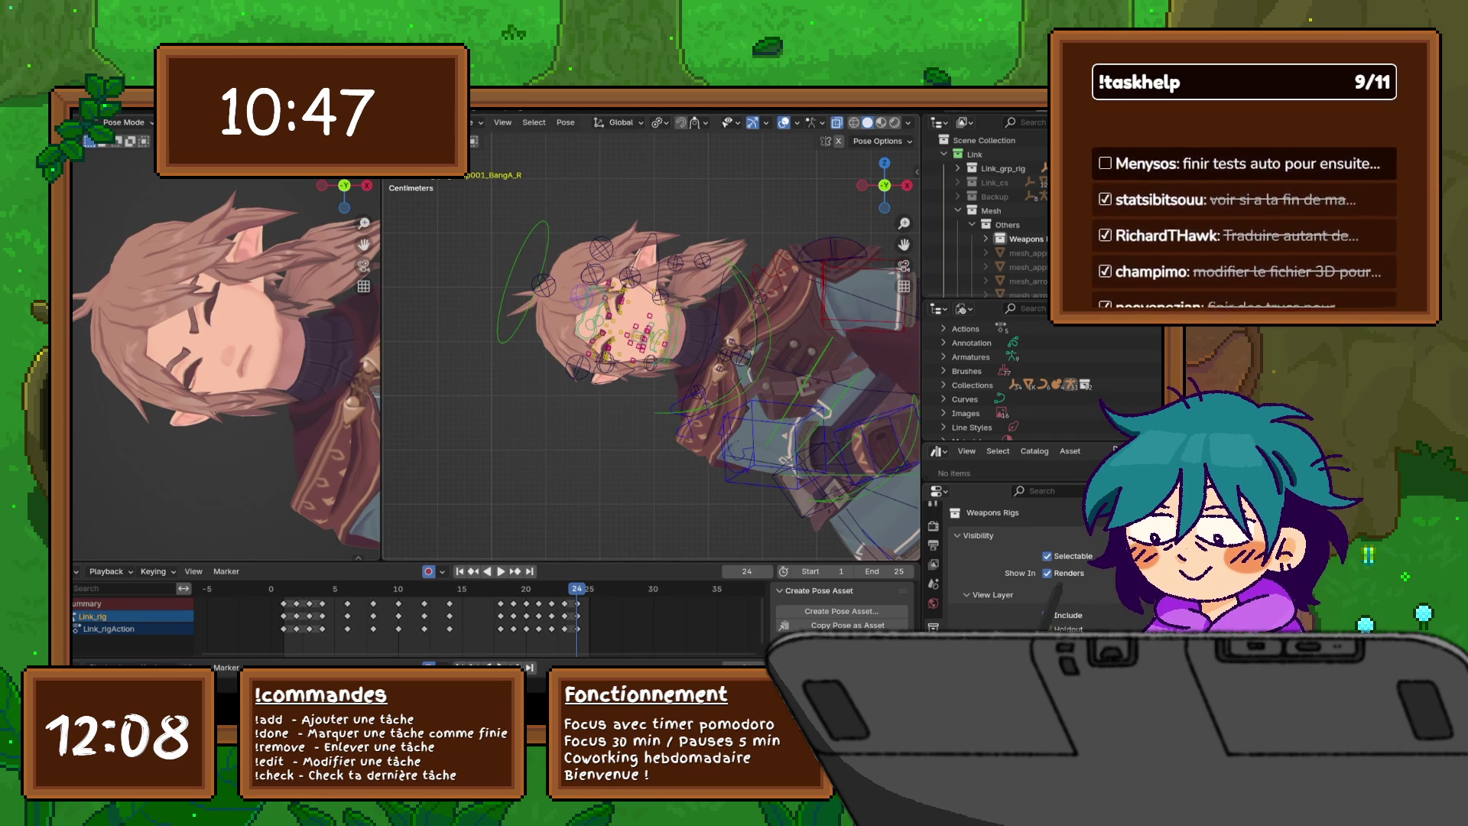
pyautogui.press('r')
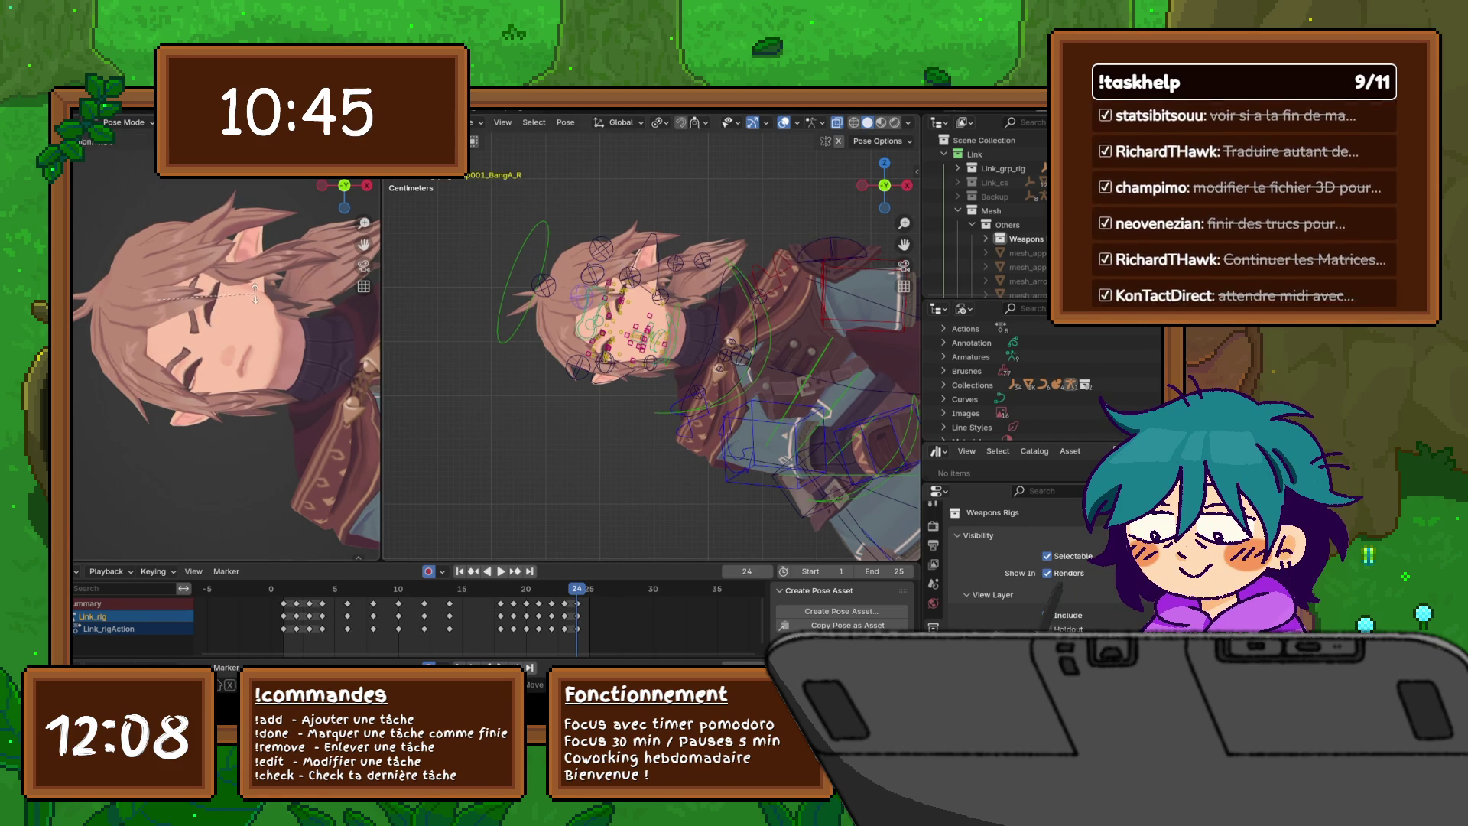
pyautogui.click(255, 293)
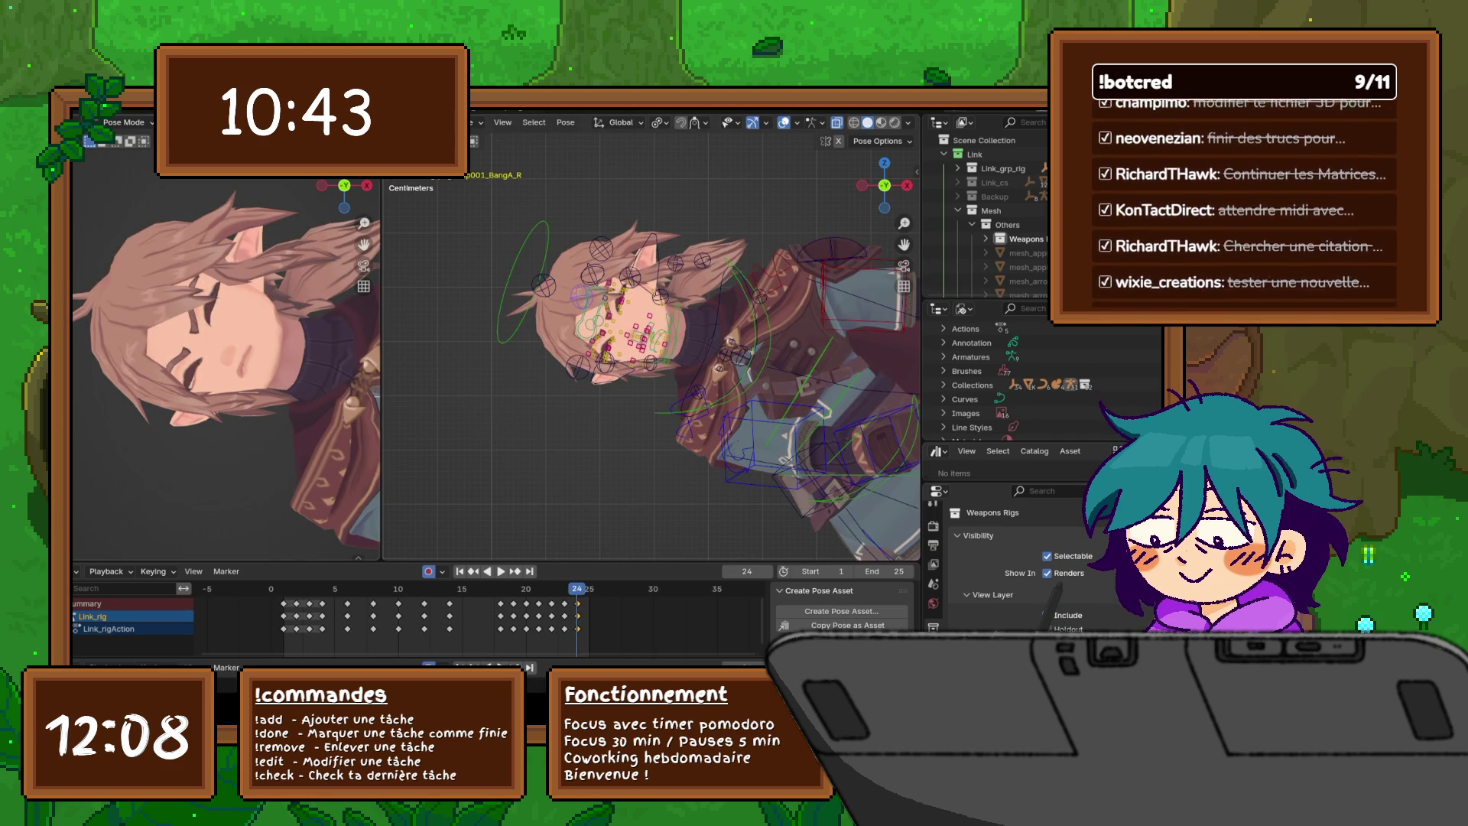
# - Frame the selected face bones up close and move them together into a closed-eyed expression
pyautogui.press('KP_Decimal')
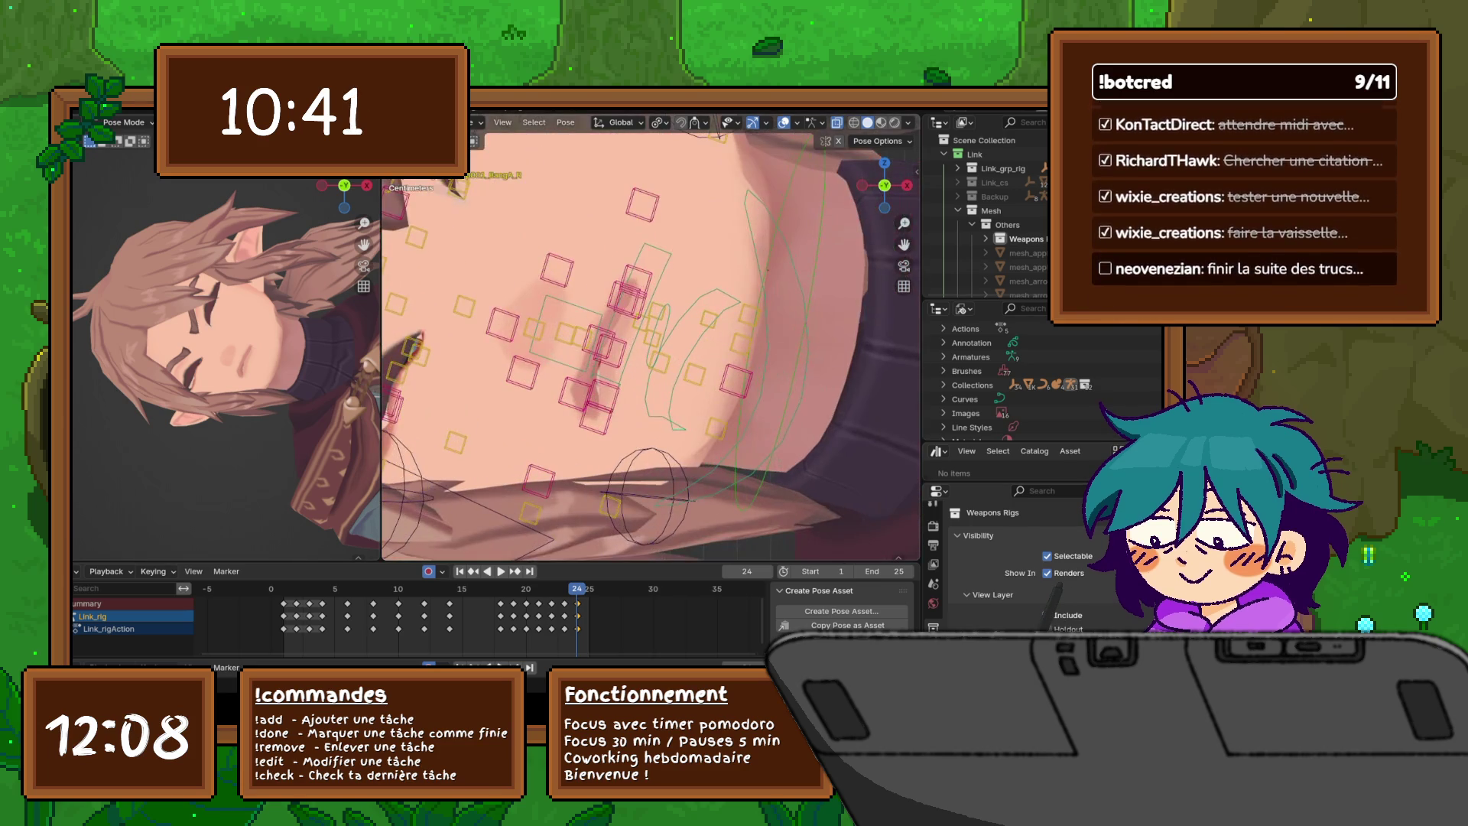
pyautogui.press('g')
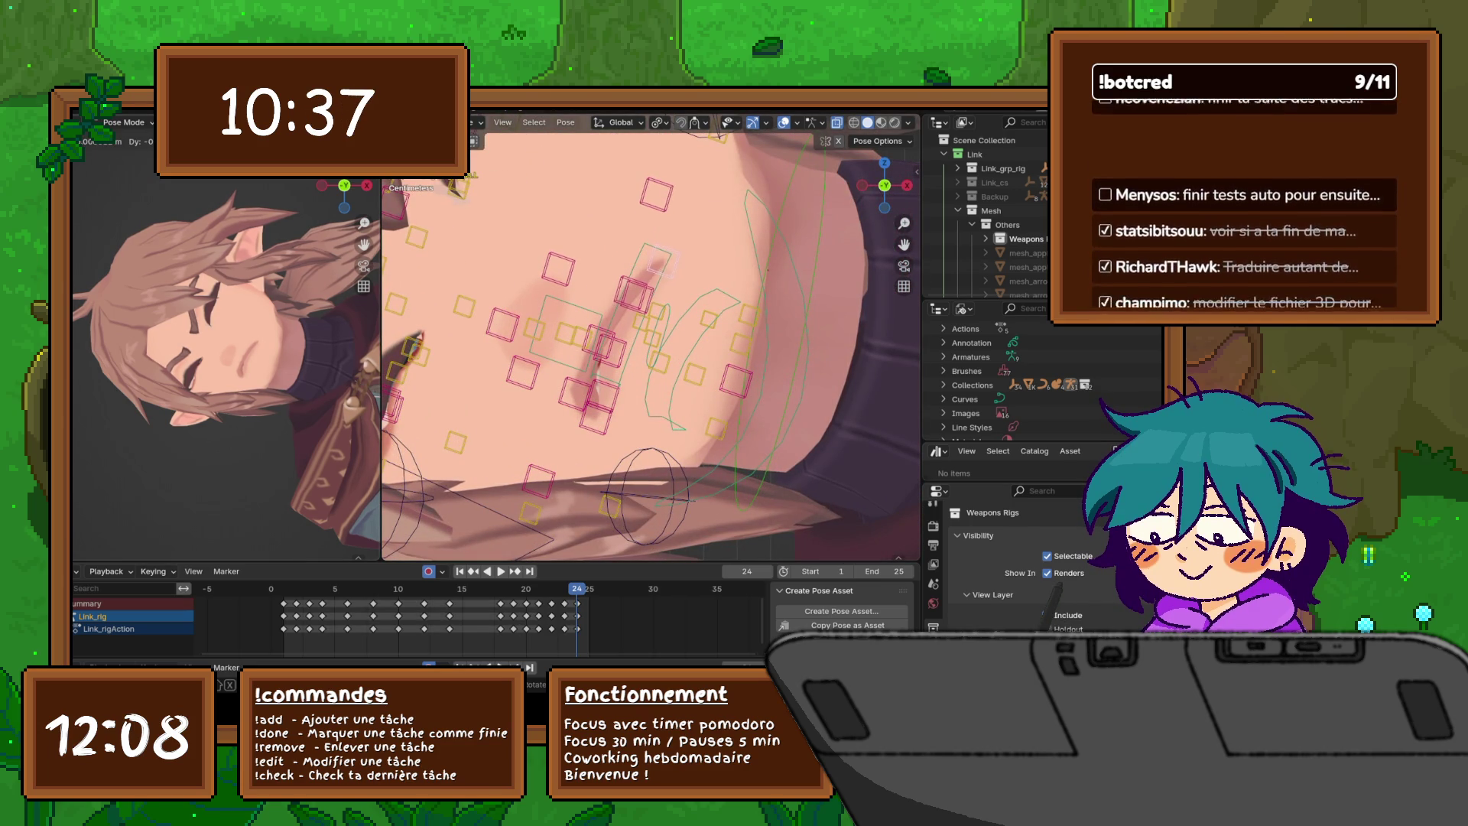
pyautogui.press('Return')
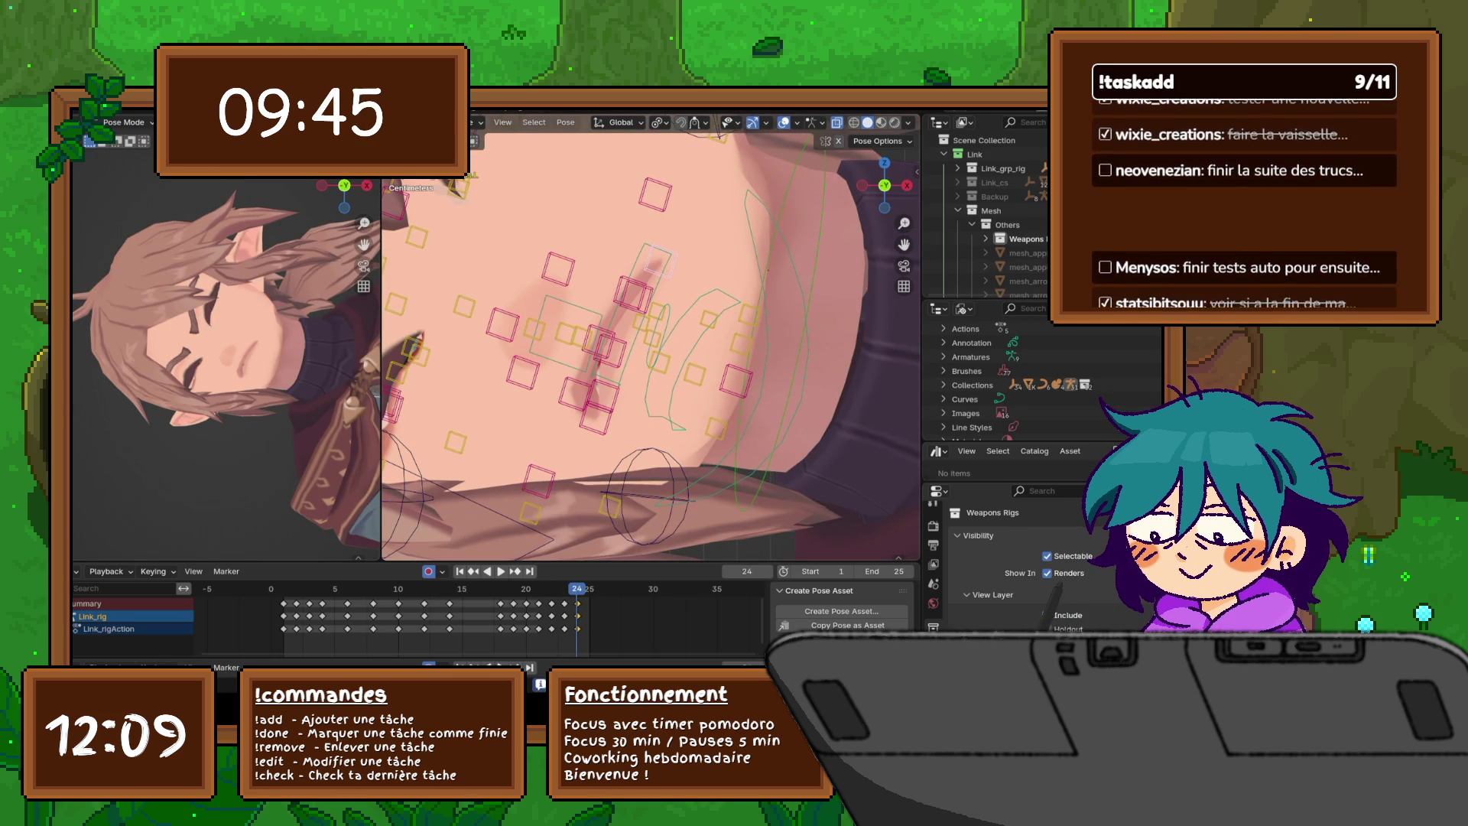
pyautogui.scroll(-10, 652, 336)
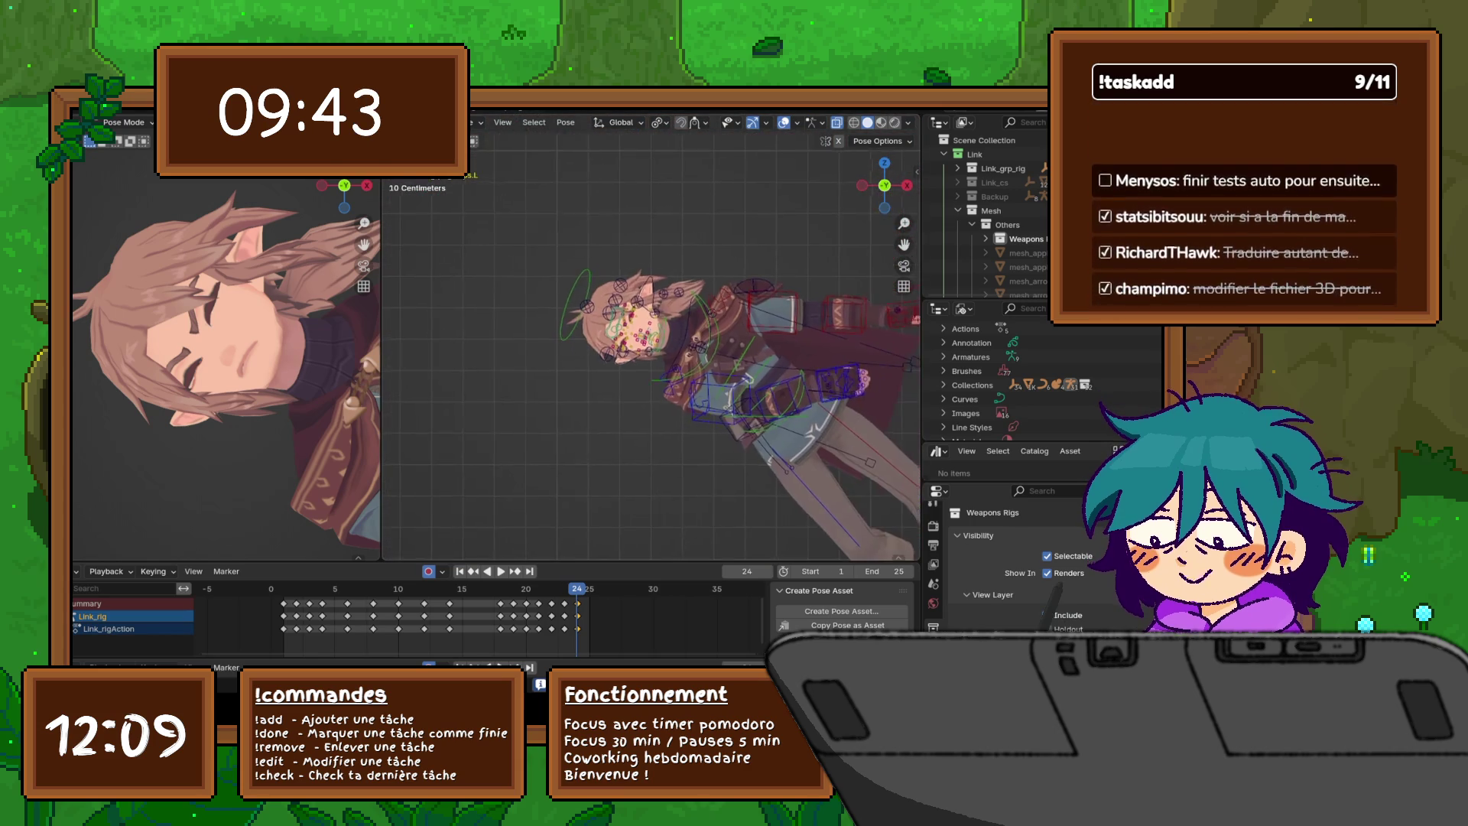
# - Scale the hand_fk.l control to change the left hand's orientation
pyautogui.keyDown('shift'); pyautogui.moveTo(651, 337); pyautogui.dragTo(498, 306, button='middle'); pyautogui.keyUp('shift')
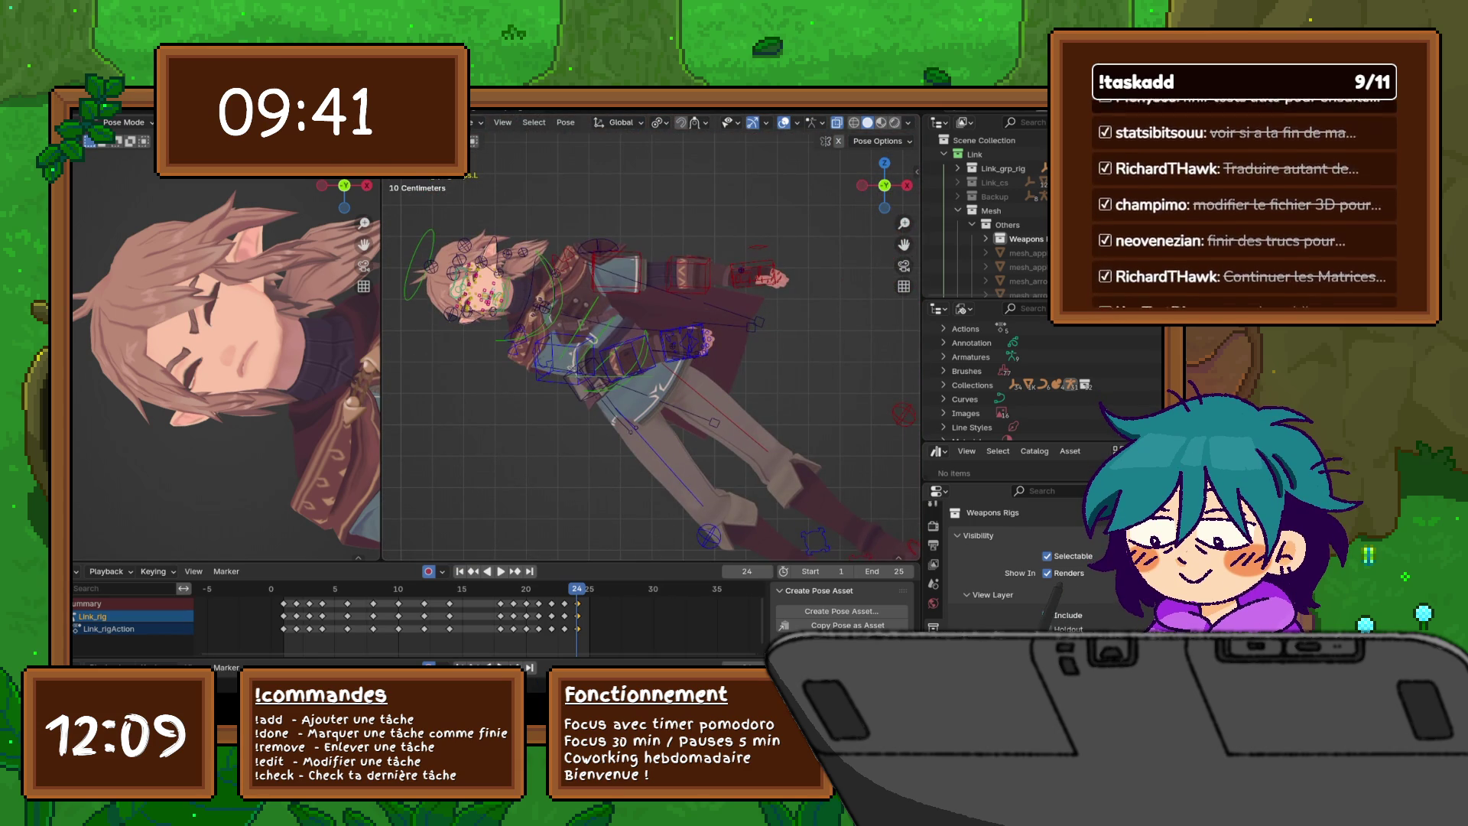
pyautogui.click(753, 274)
pyautogui.scroll(-5, 230, 367)
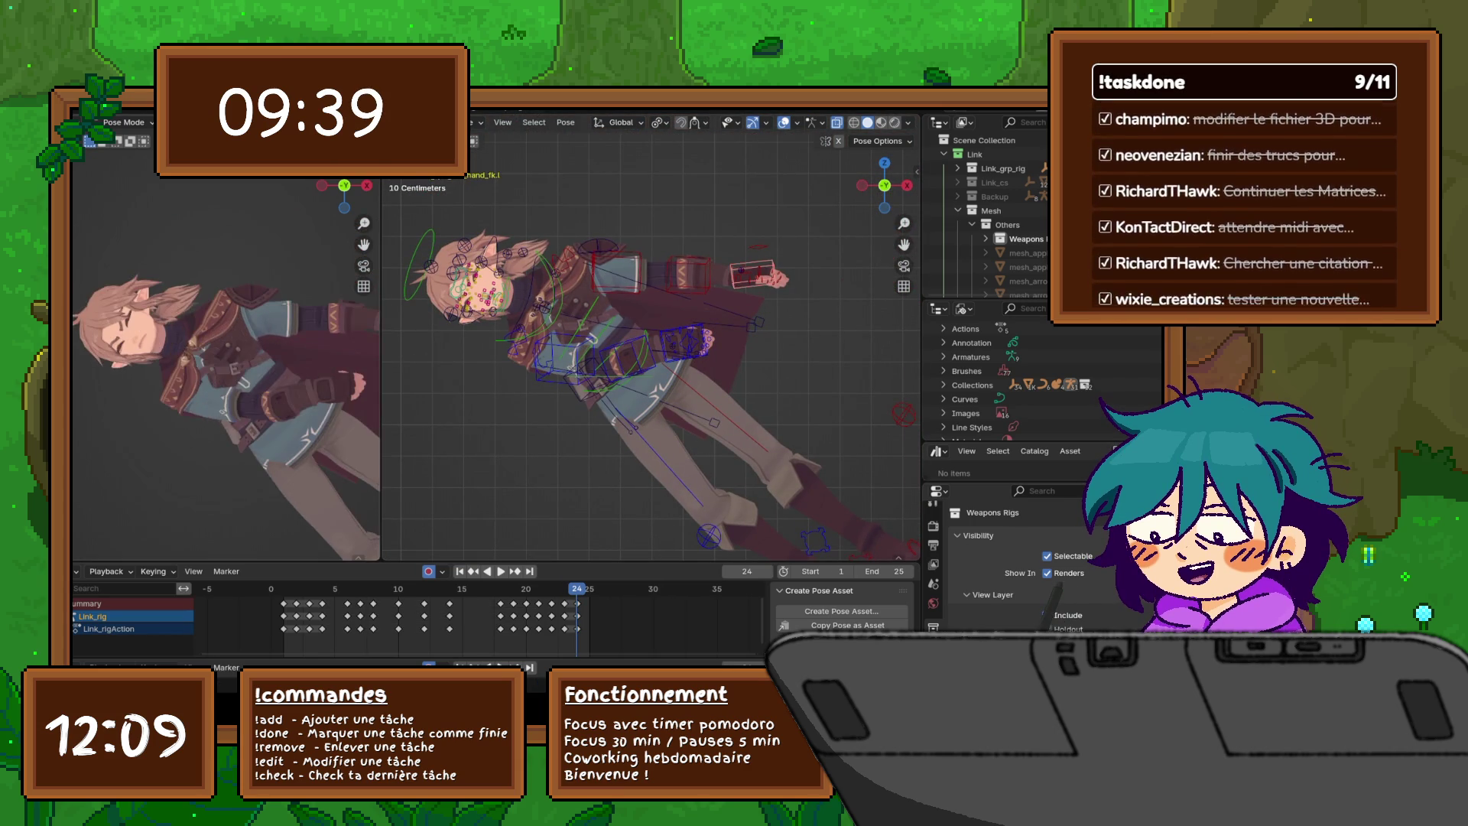
pyautogui.scroll(3, 360, 397)
pyautogui.press('s')
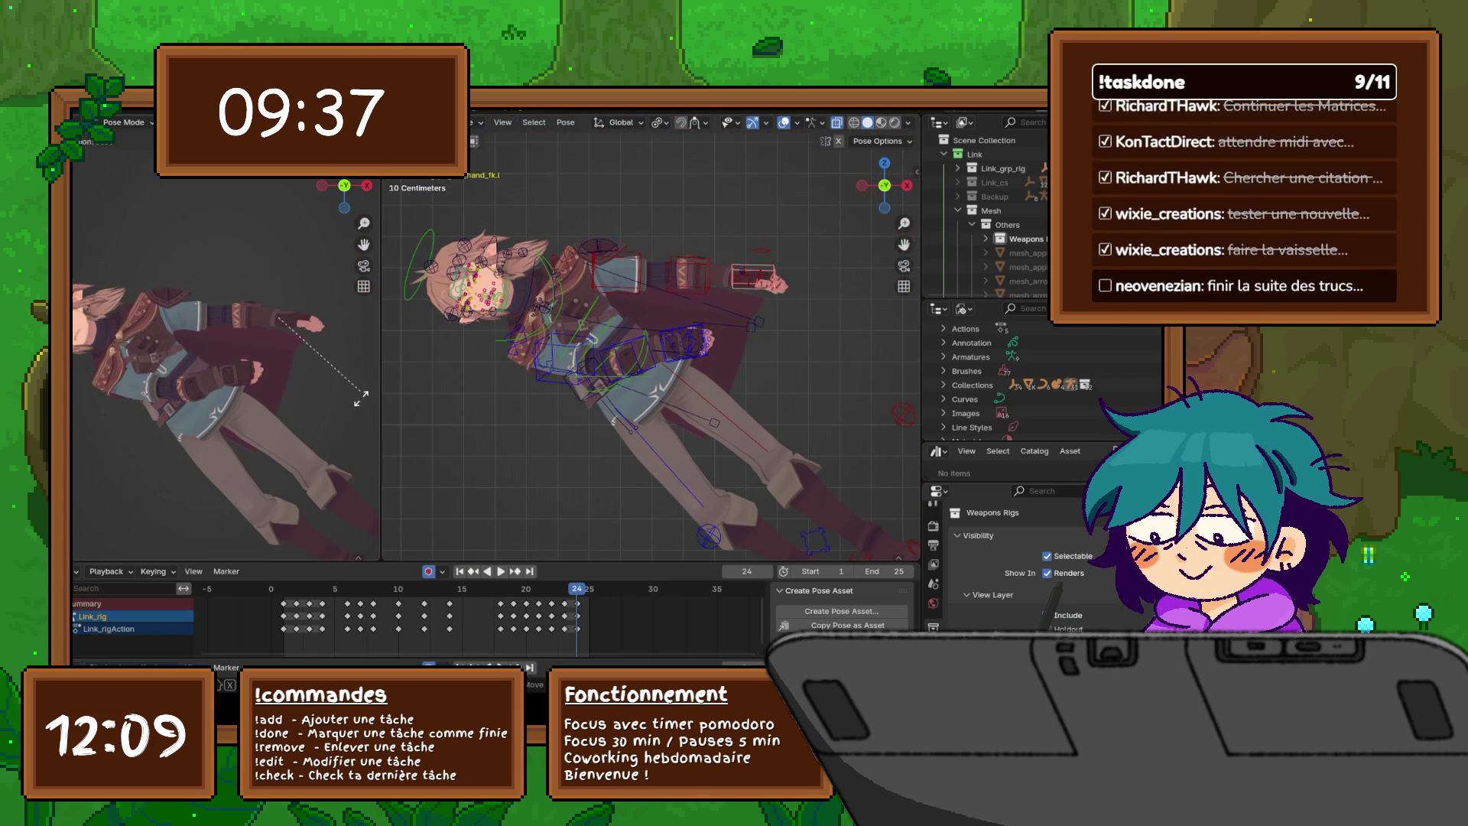
pyautogui.click(358, 406)
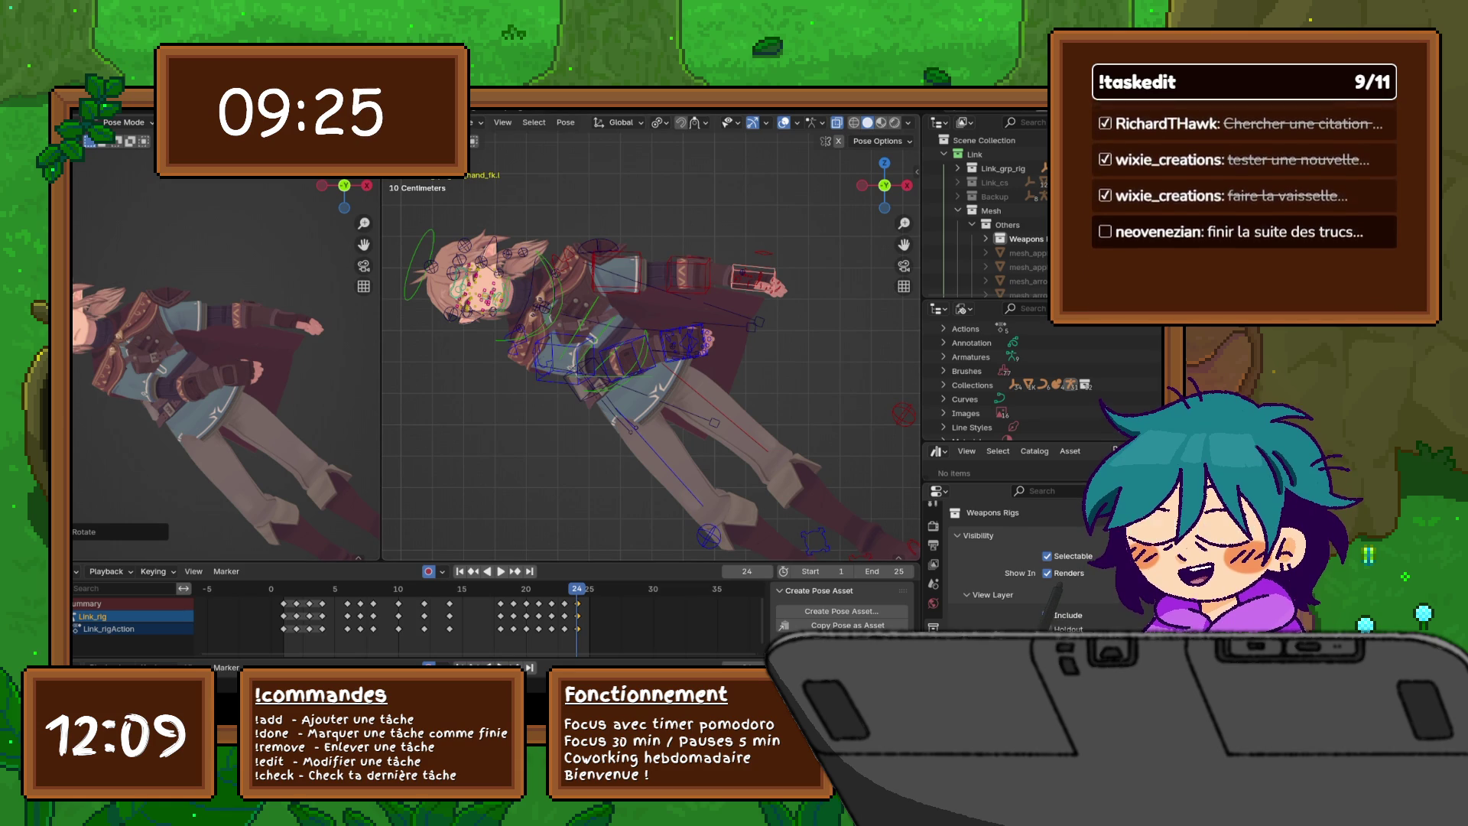
# - Rotate the right forearm, right hand and right upper arm bones into a new pose
pyautogui.click(627, 360)
pyautogui.press('r')
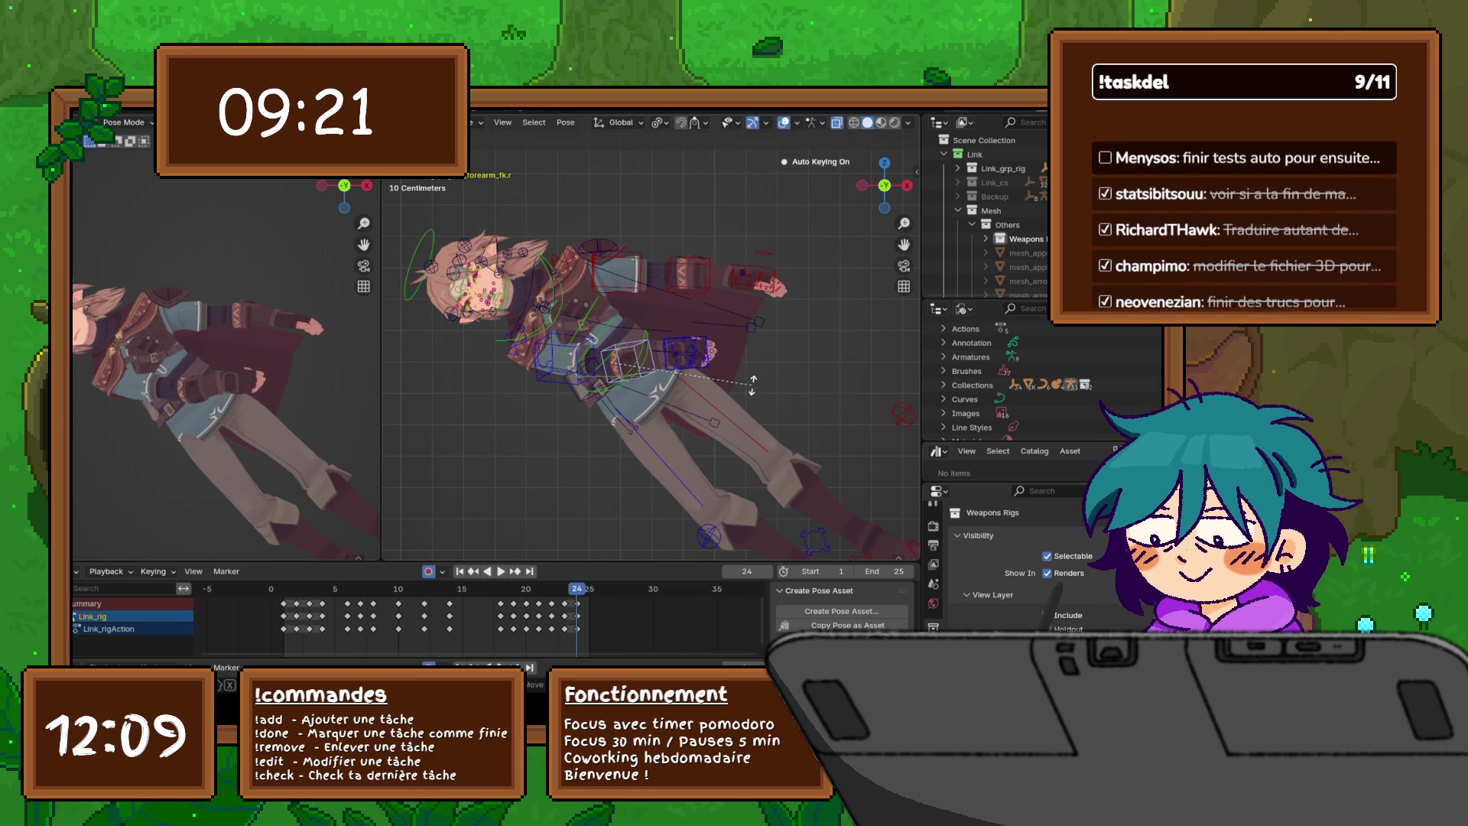
pyautogui.click(750, 386)
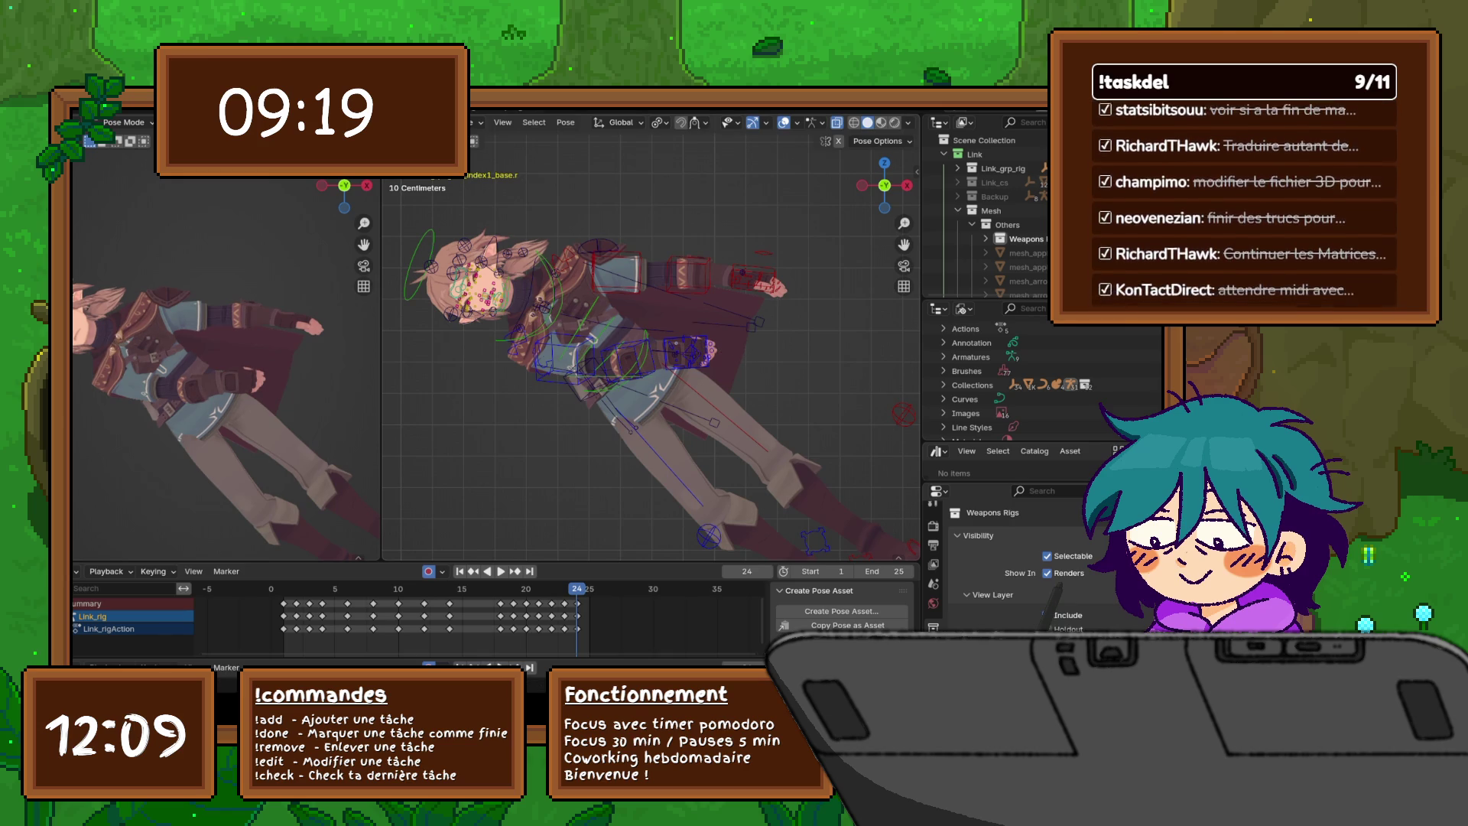
pyautogui.click(687, 352)
pyautogui.press('r')
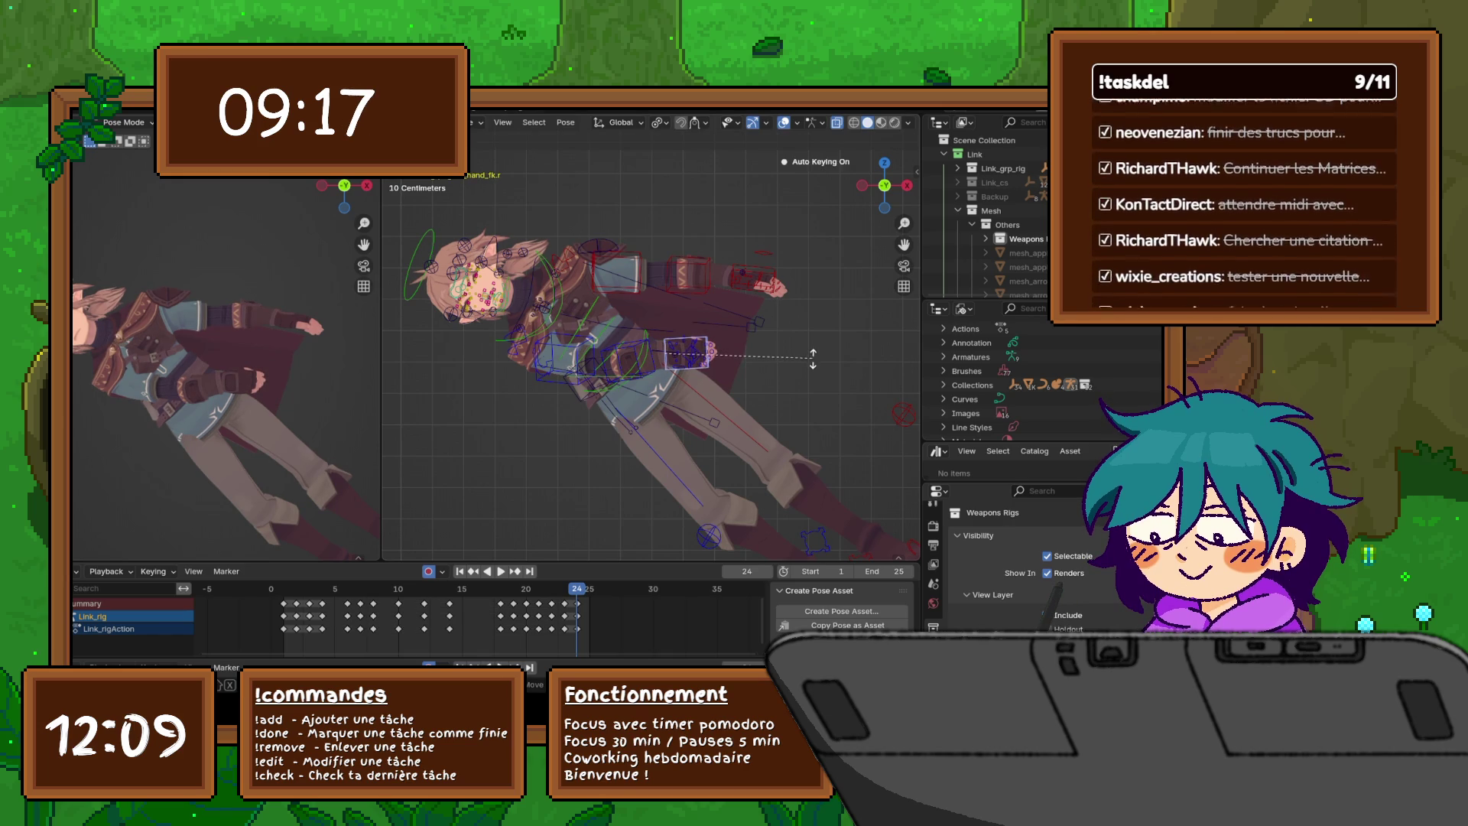
pyautogui.click(765, 356)
pyautogui.click(566, 356)
pyautogui.press('r')
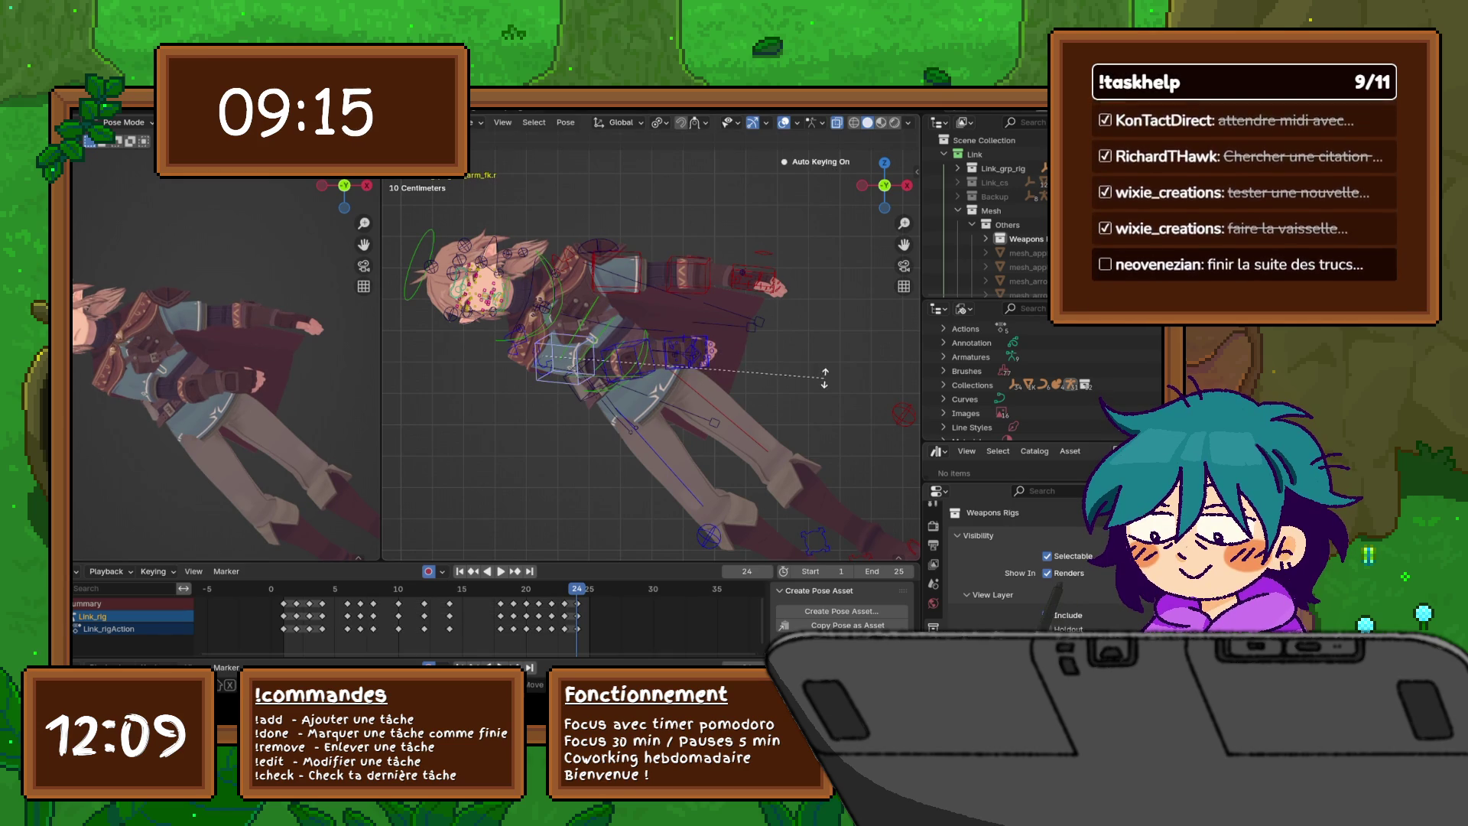
pyautogui.click(582, 359)
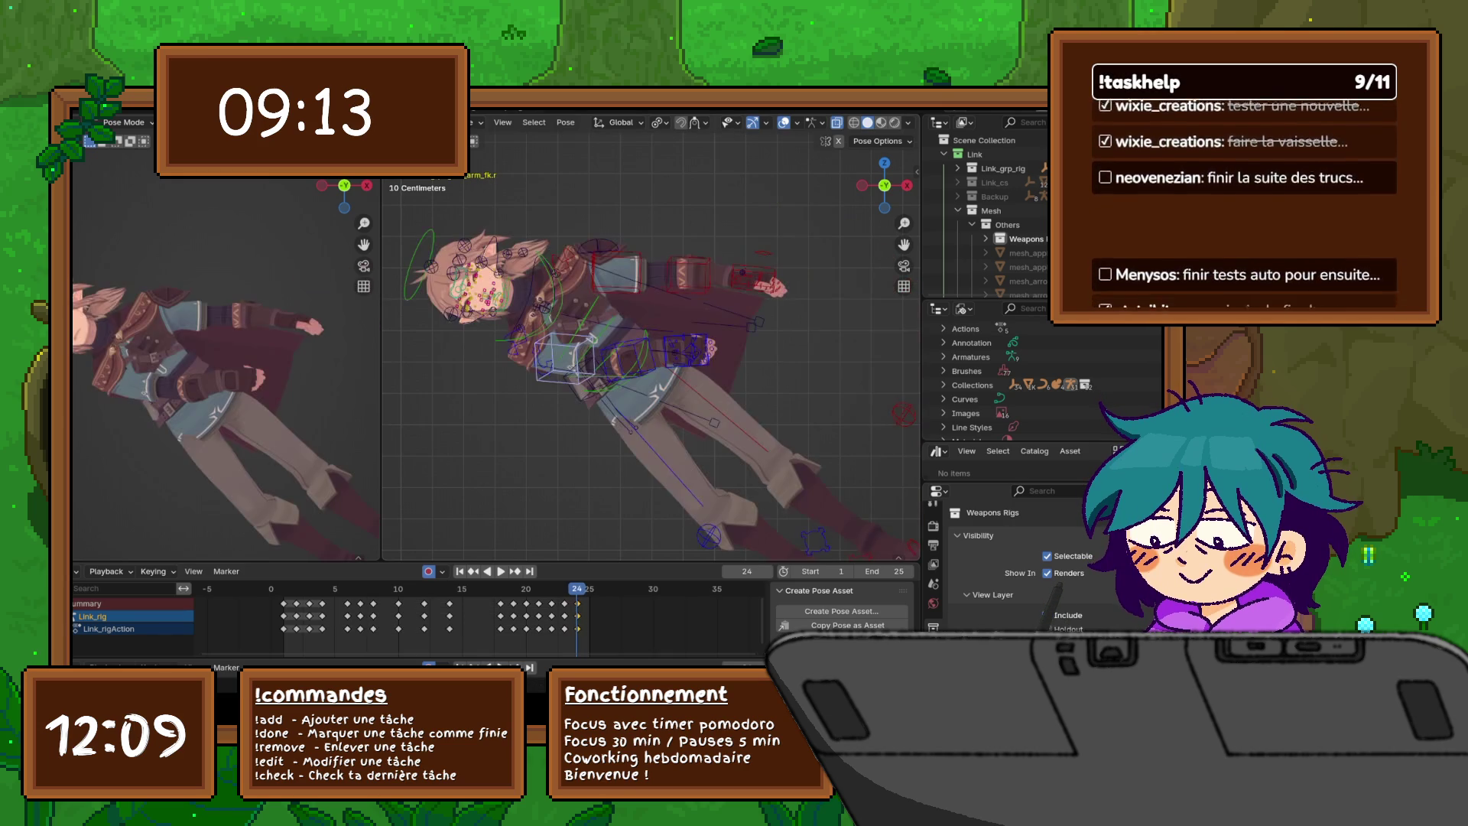
# - Orbit around the character and select the front tunic flap bone
pyautogui.moveTo(734, 306)
pyautogui.mouseDown(button='middle')
pyautogui.moveTo(774, 334)
pyautogui.moveTo(712, 352)
pyautogui.mouseUp(button='middle')
pyautogui.scroll(2, 774, 334)
pyautogui.click(741, 337)
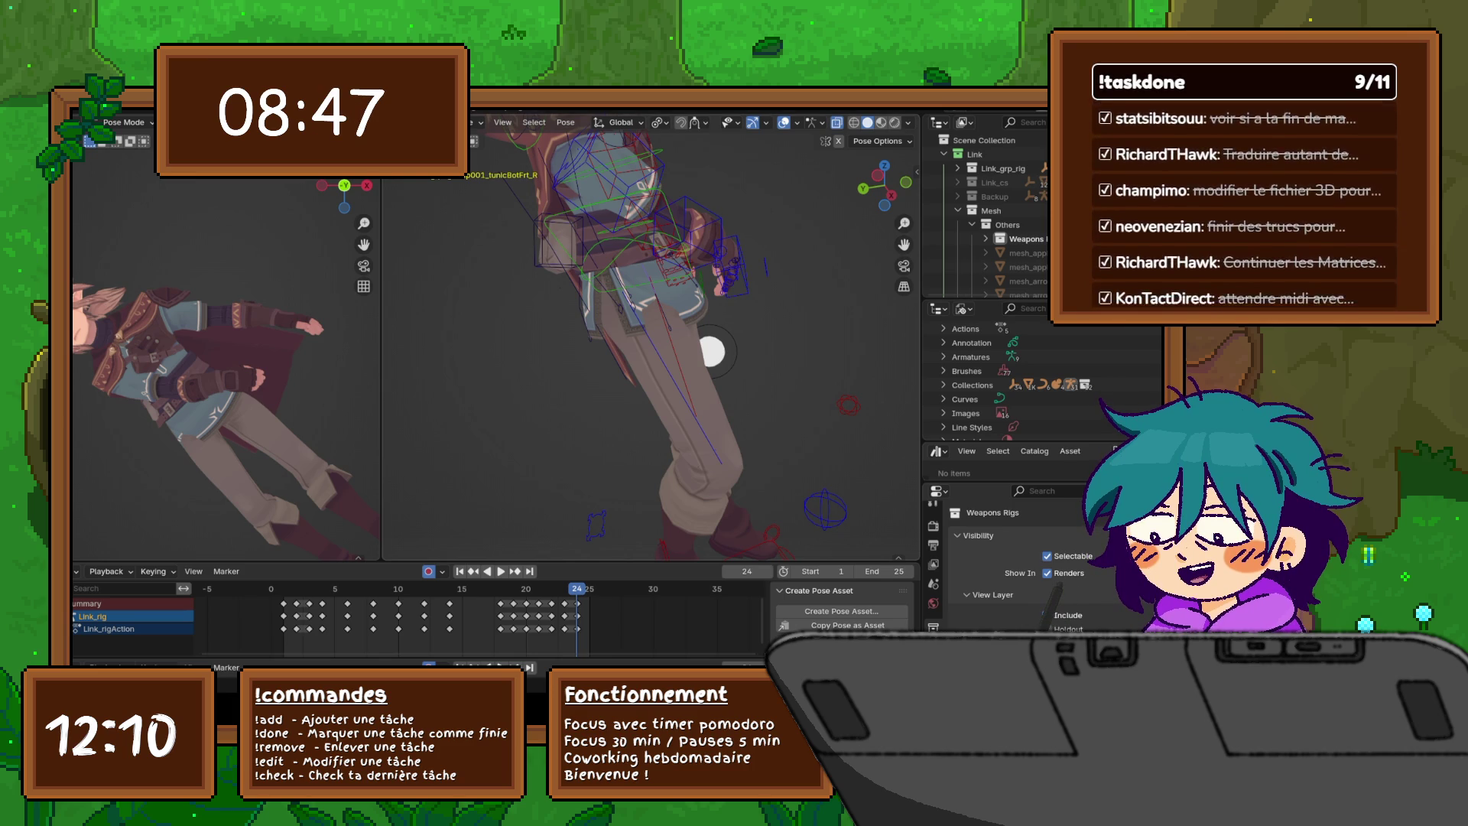
# - Rotate the lower front tunic bones around global Y, discarding a Z-axis attempt
pyautogui.moveTo(711, 352)
pyautogui.mouseDown(button='middle')
pyautogui.moveTo(774, 314)
pyautogui.moveTo(686, 409)
pyautogui.moveTo(627, 382)
pyautogui.mouseUp(button='middle')
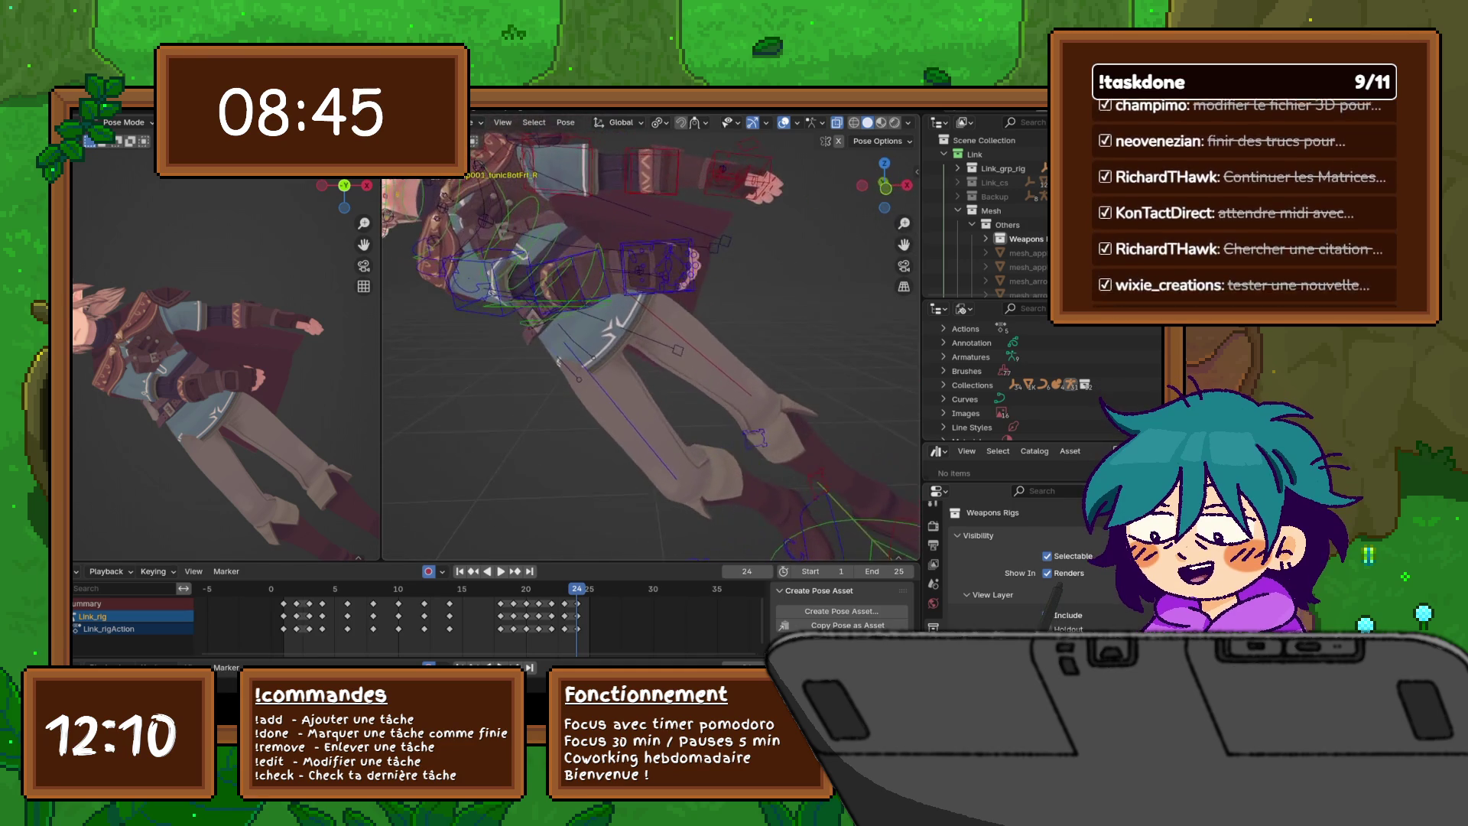
pyautogui.click(486, 222)
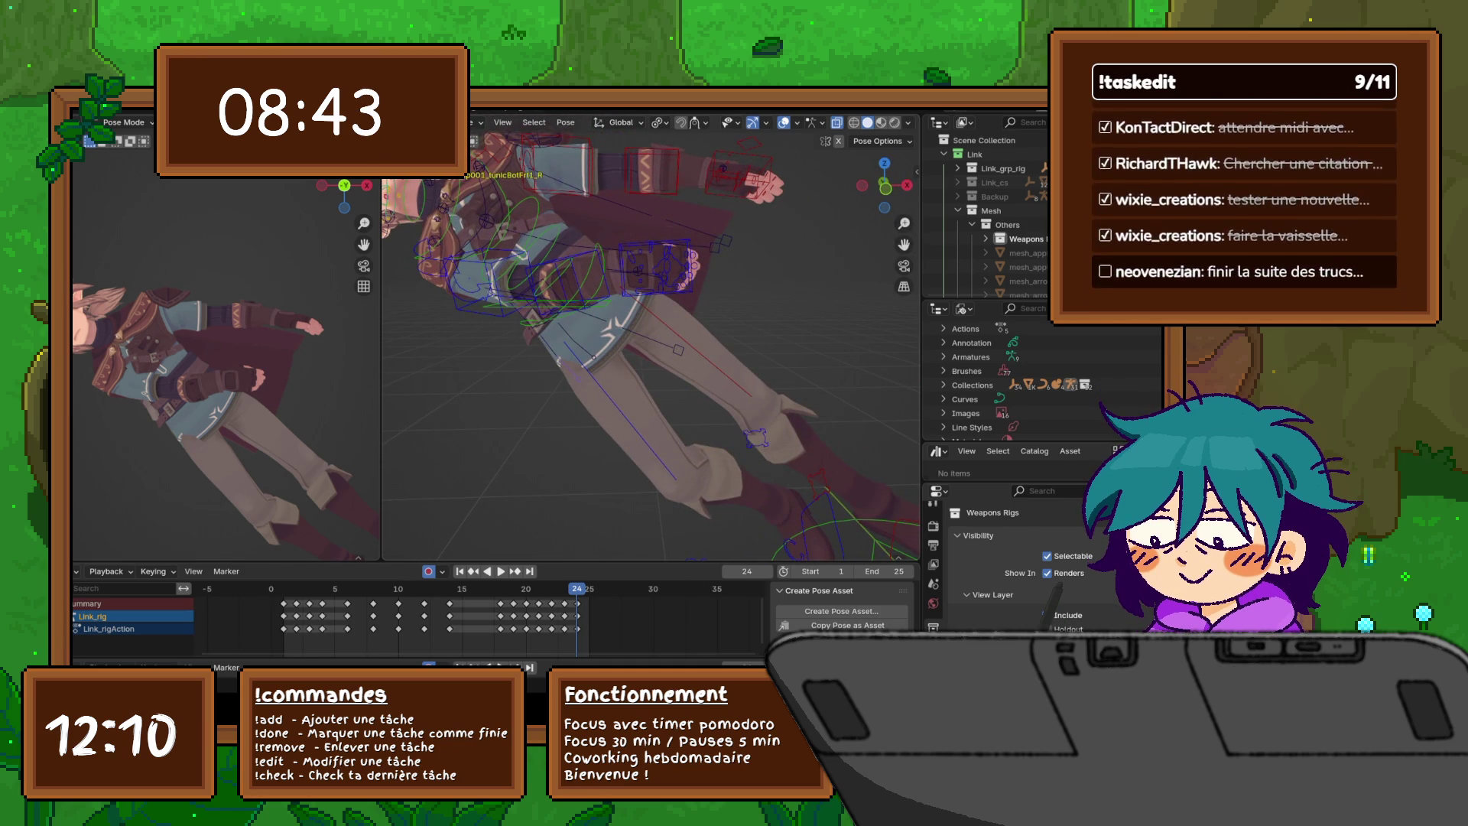
pyautogui.press('r')
pyautogui.press('y')
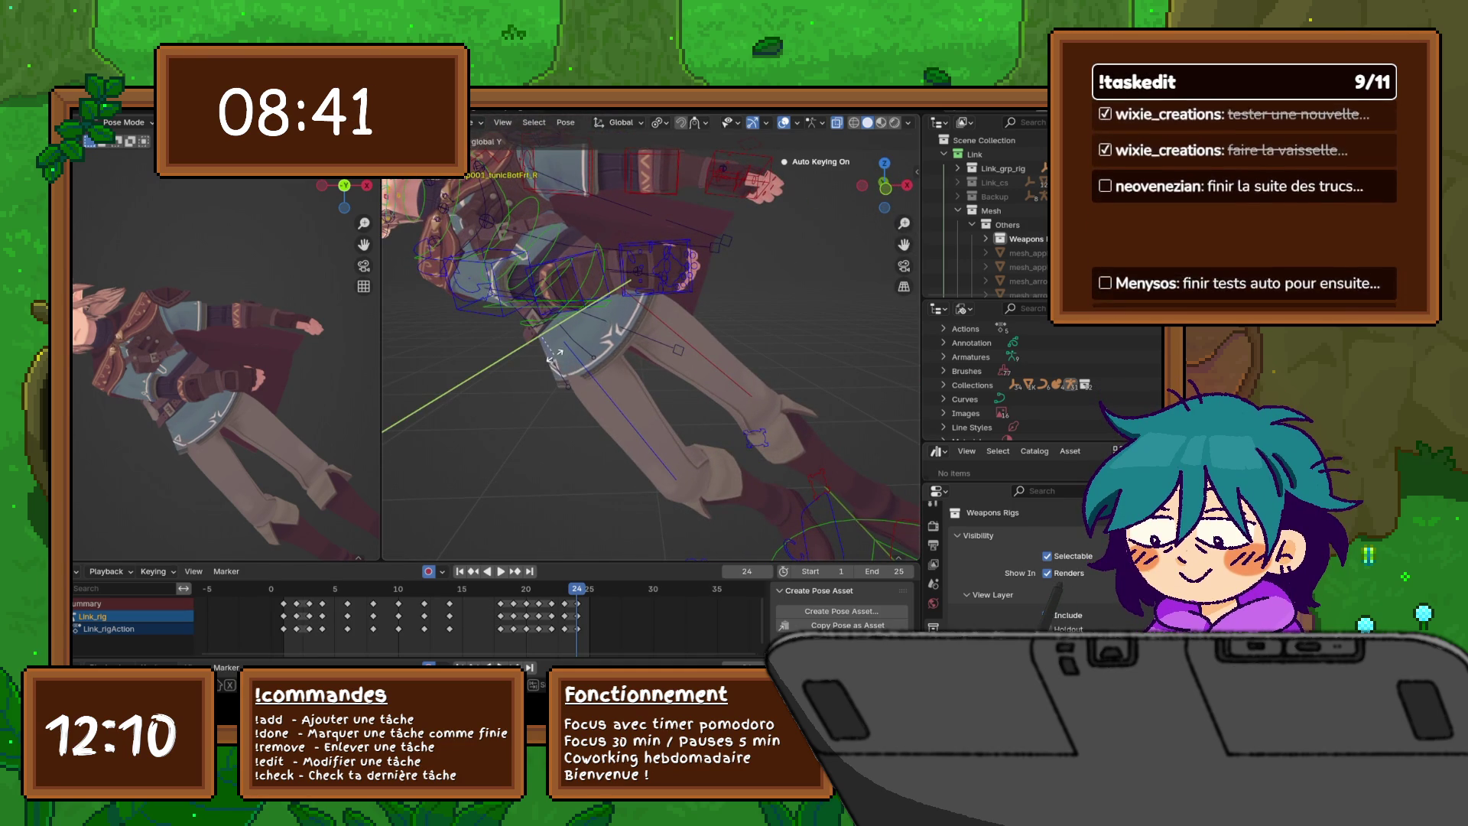
pyautogui.click(561, 365)
pyautogui.press('r')
pyautogui.press('z')
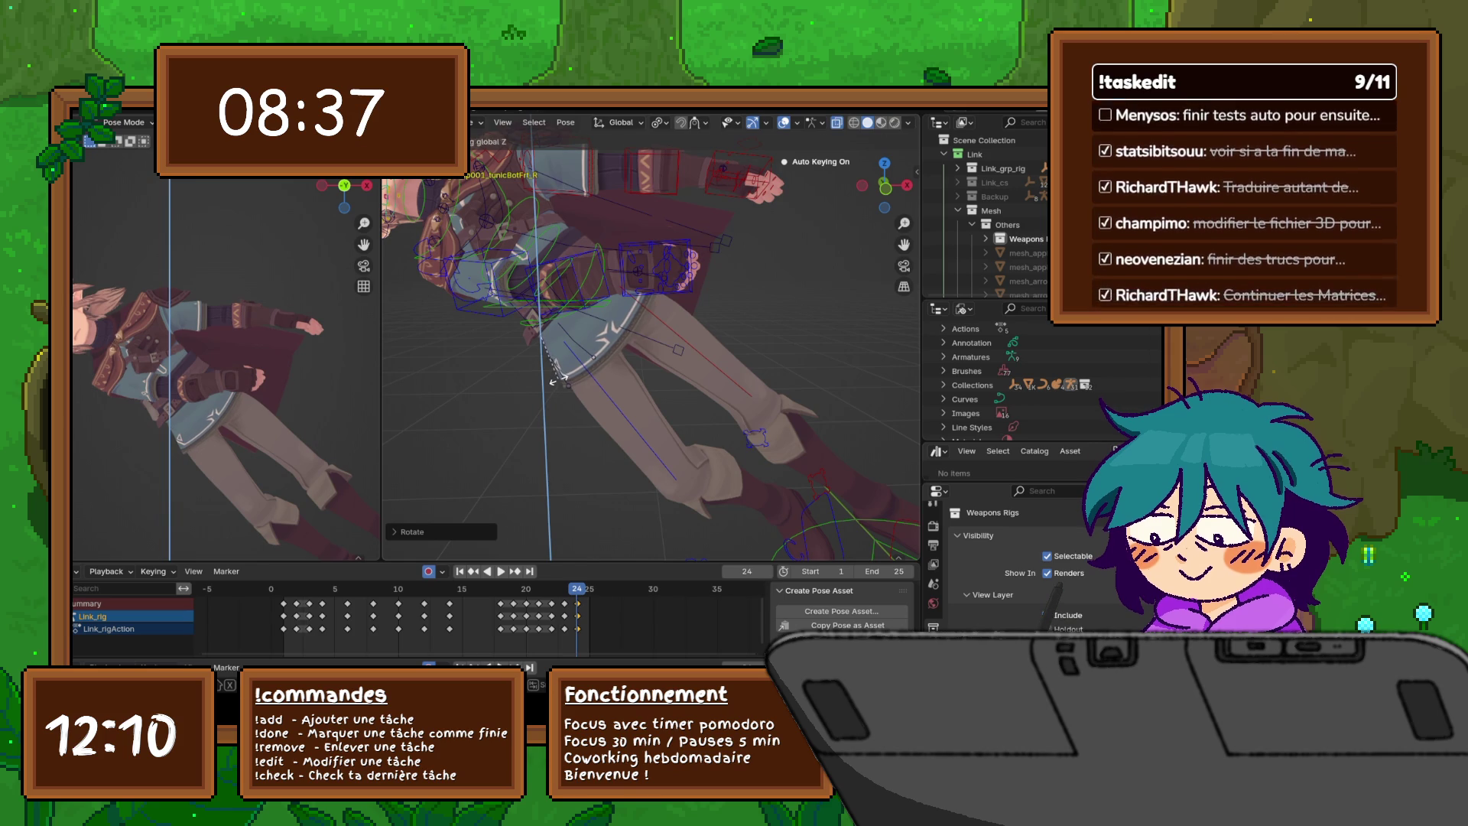
pyautogui.rightClick(557, 378)
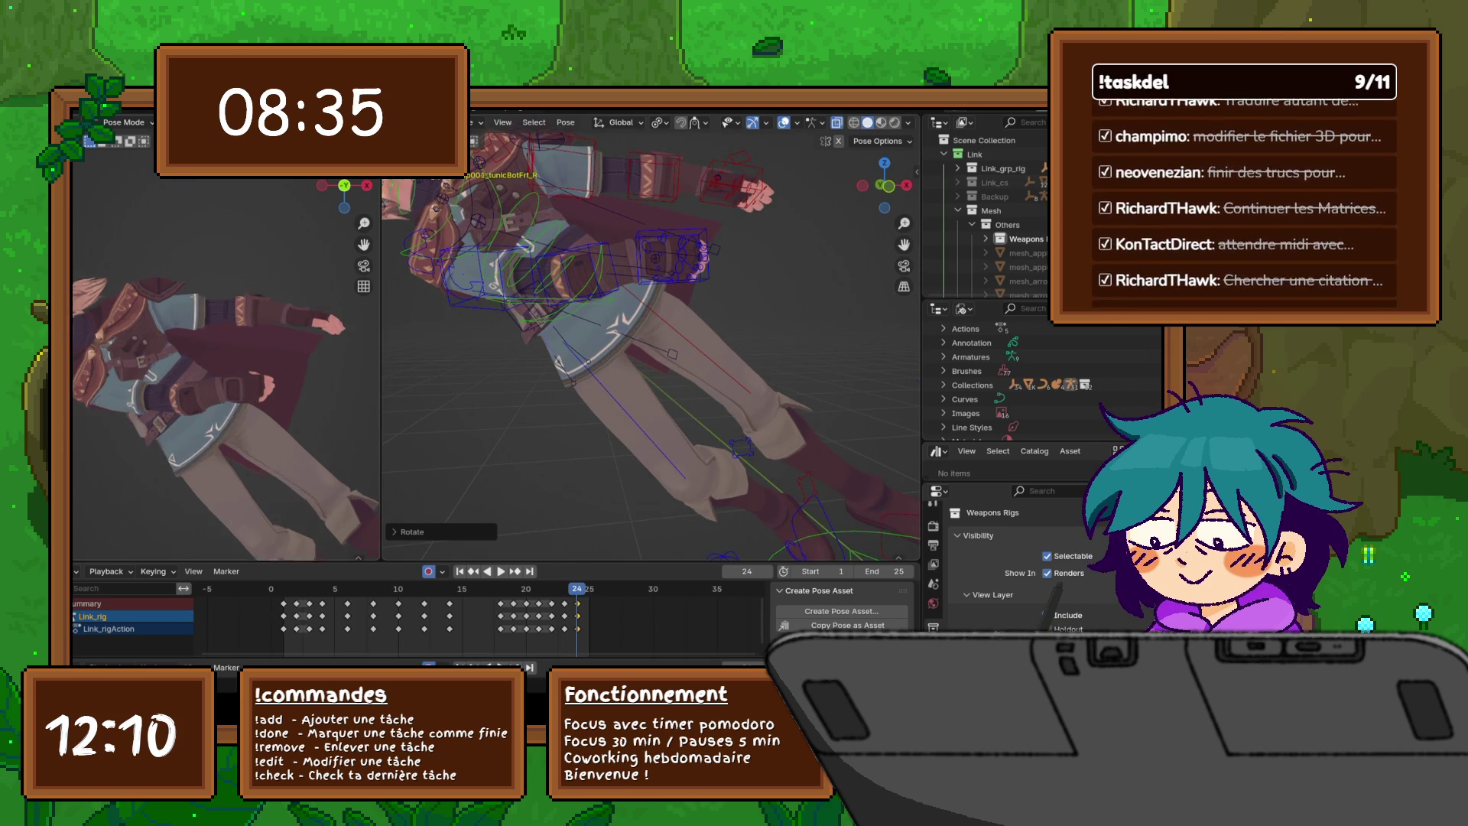
pyautogui.scroll(5, 226, 352)
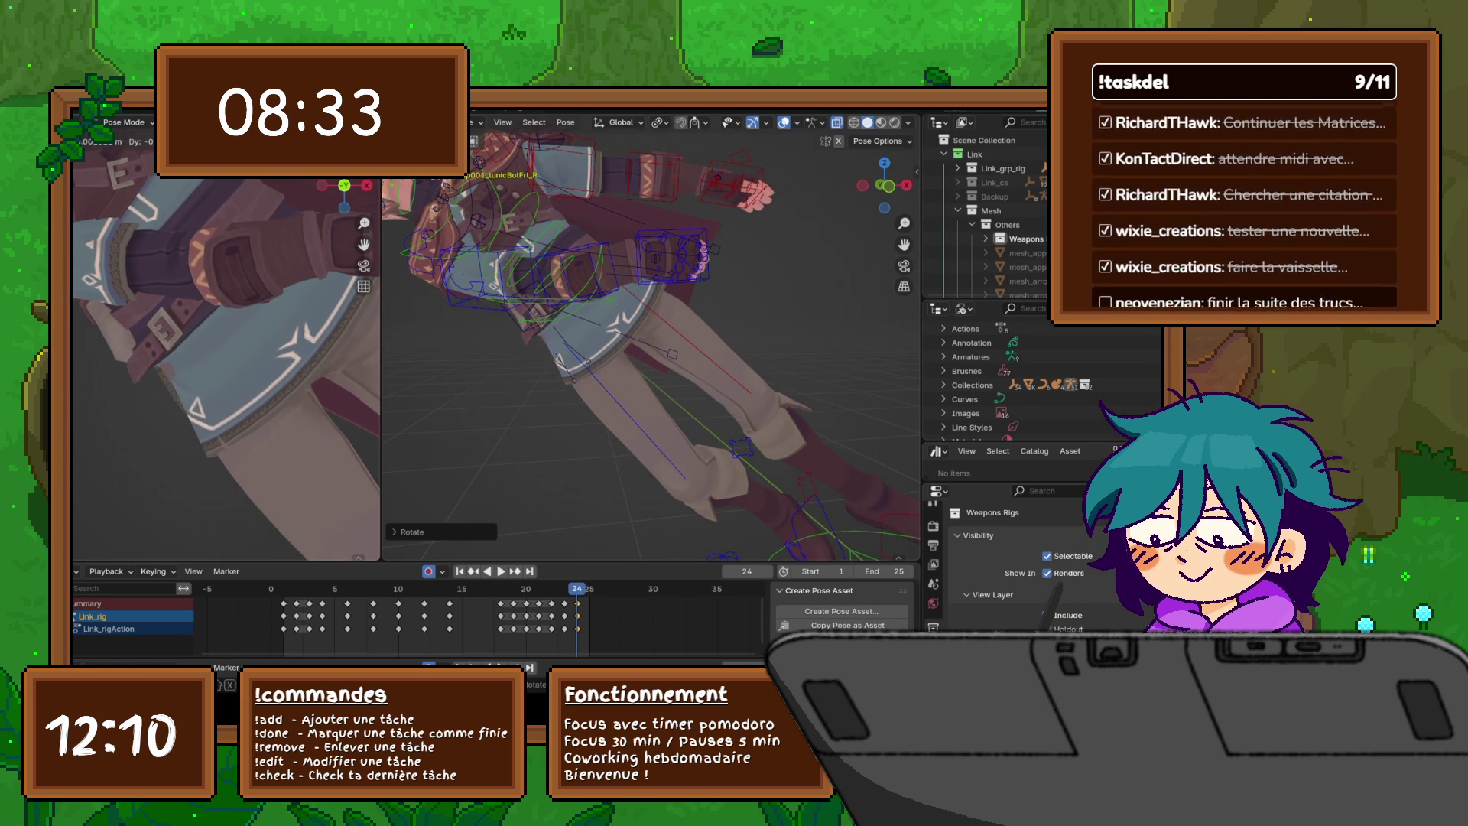
# - Rotate the tunic bones around global X, then freely, in the close-up view
pyautogui.press('r')
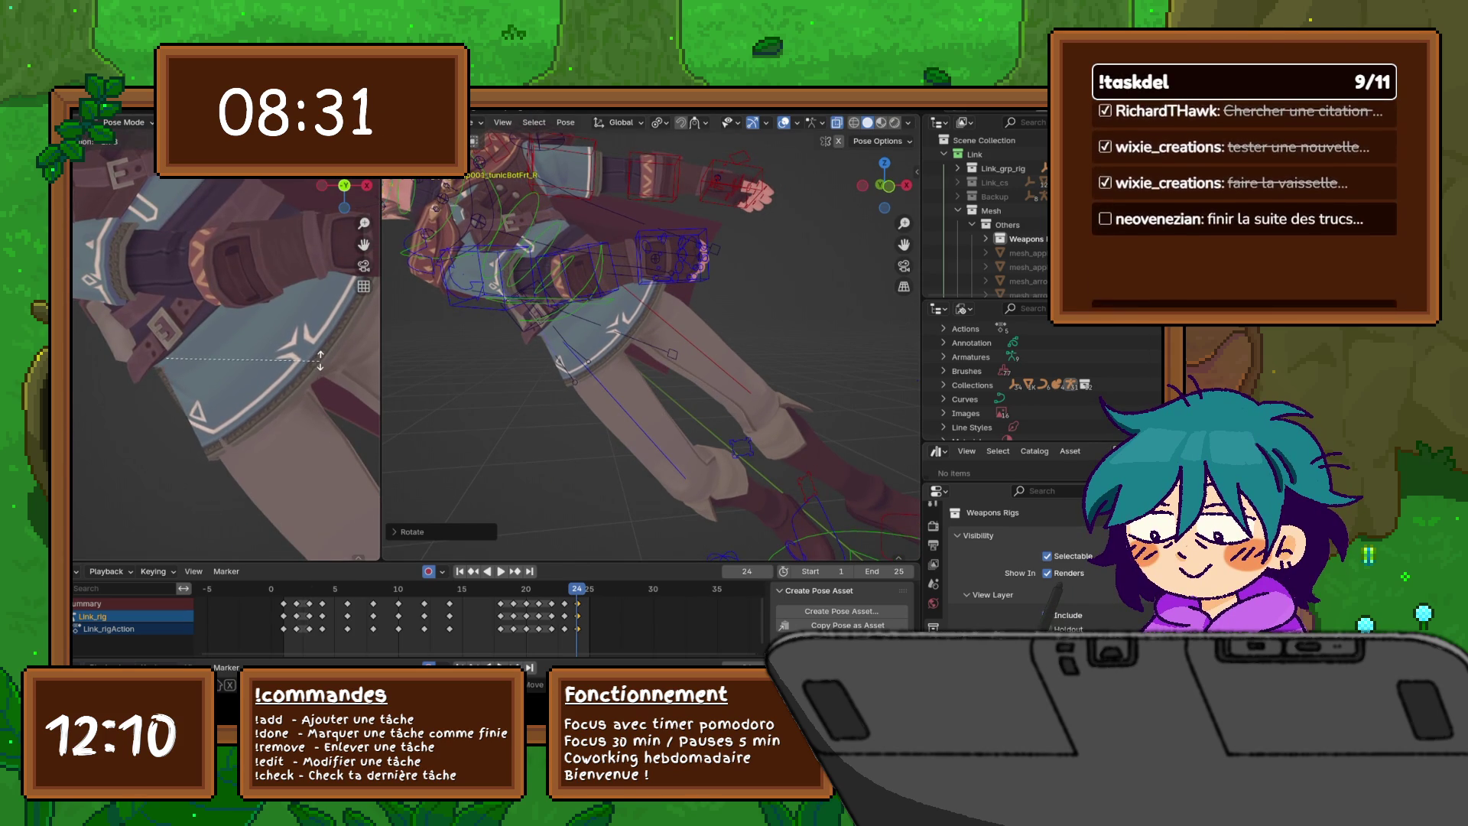
pyautogui.press('r')
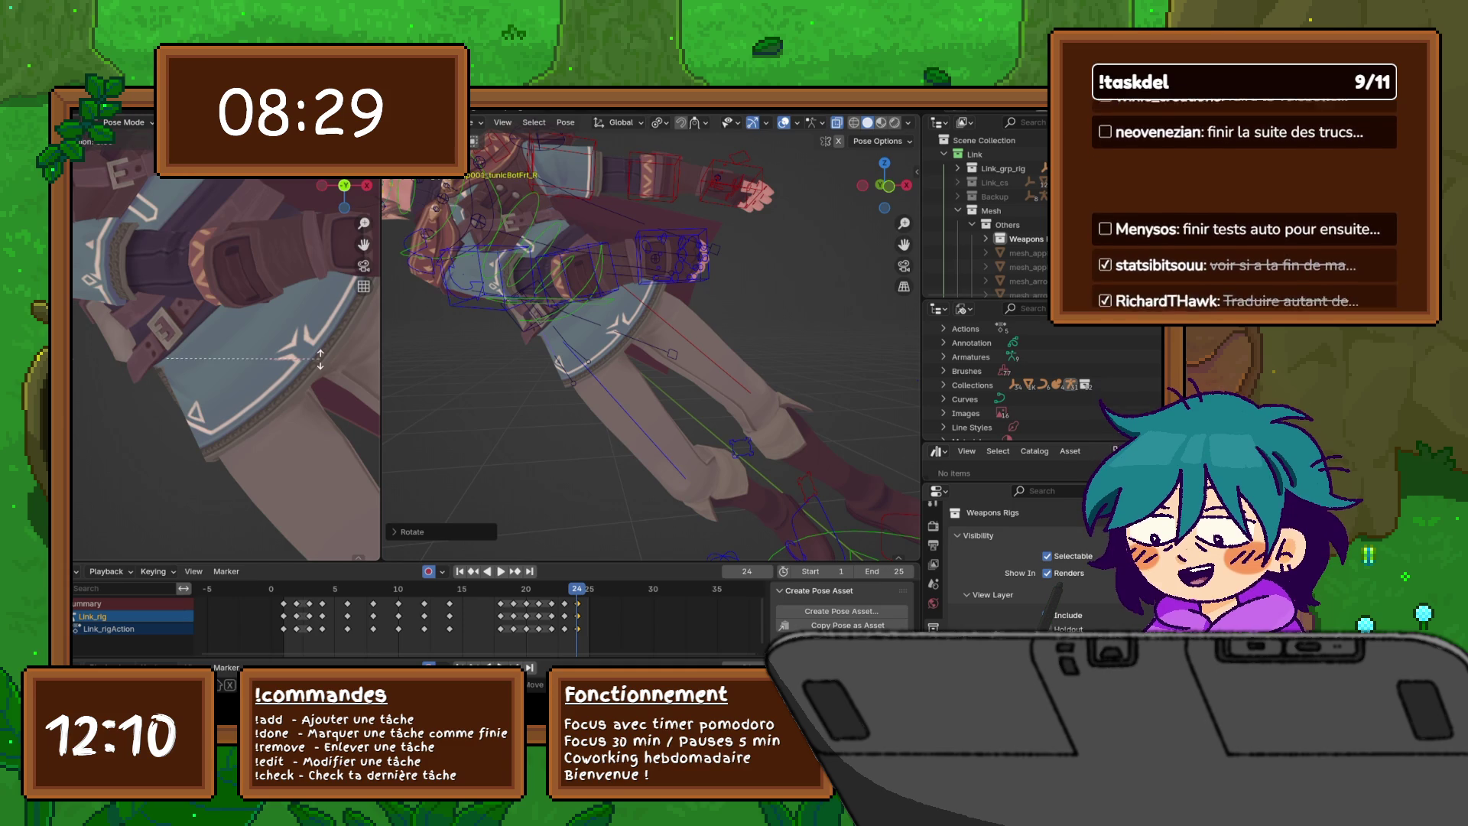
pyautogui.press('x')
pyautogui.click(331, 334)
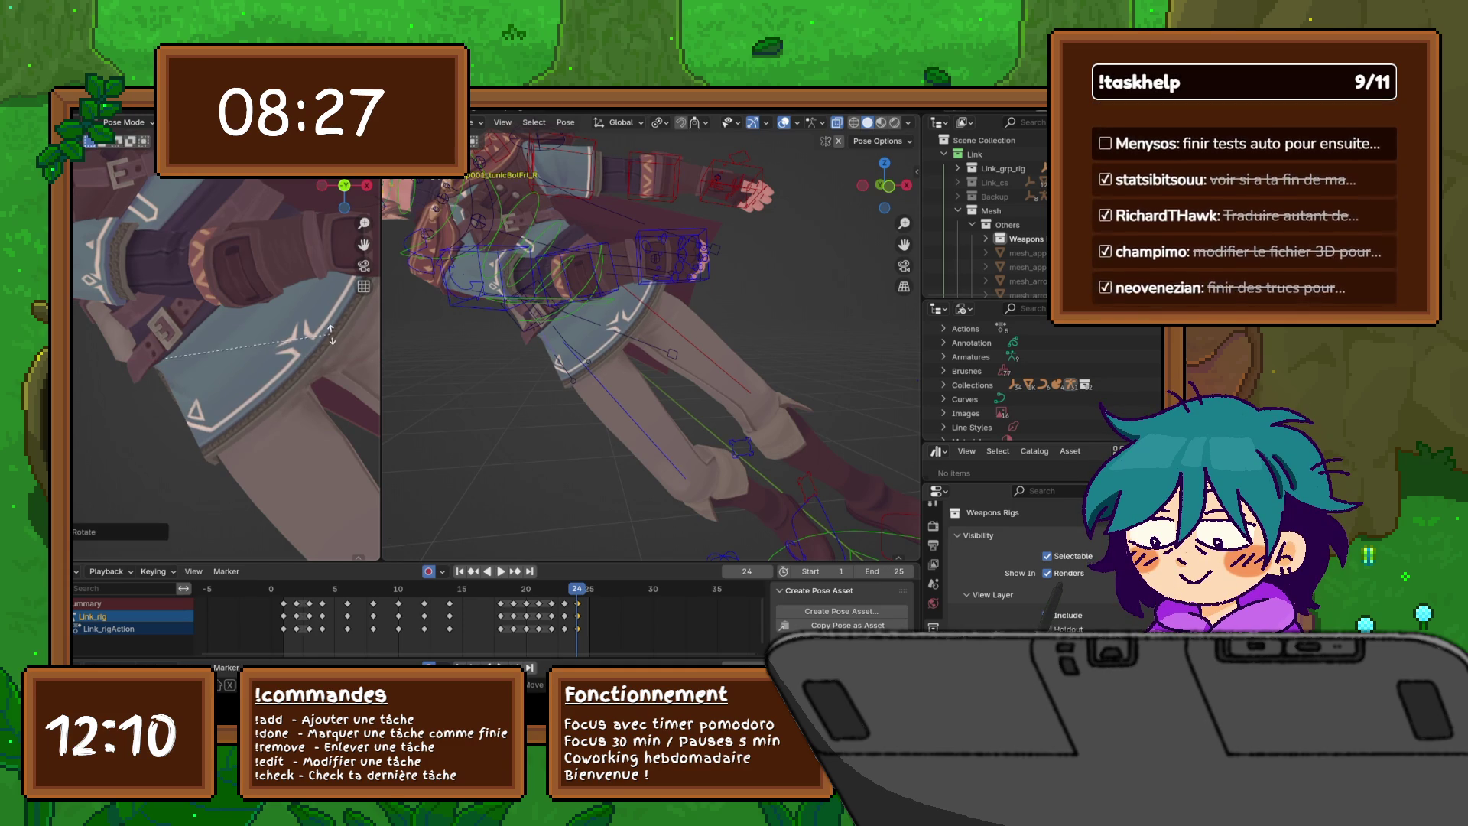
pyautogui.press('r')
pyautogui.click(331, 327)
pyautogui.moveTo(331, 328); pyautogui.dragTo(268, 348, button='middle')
pyautogui.scroll(-5, 227, 352)
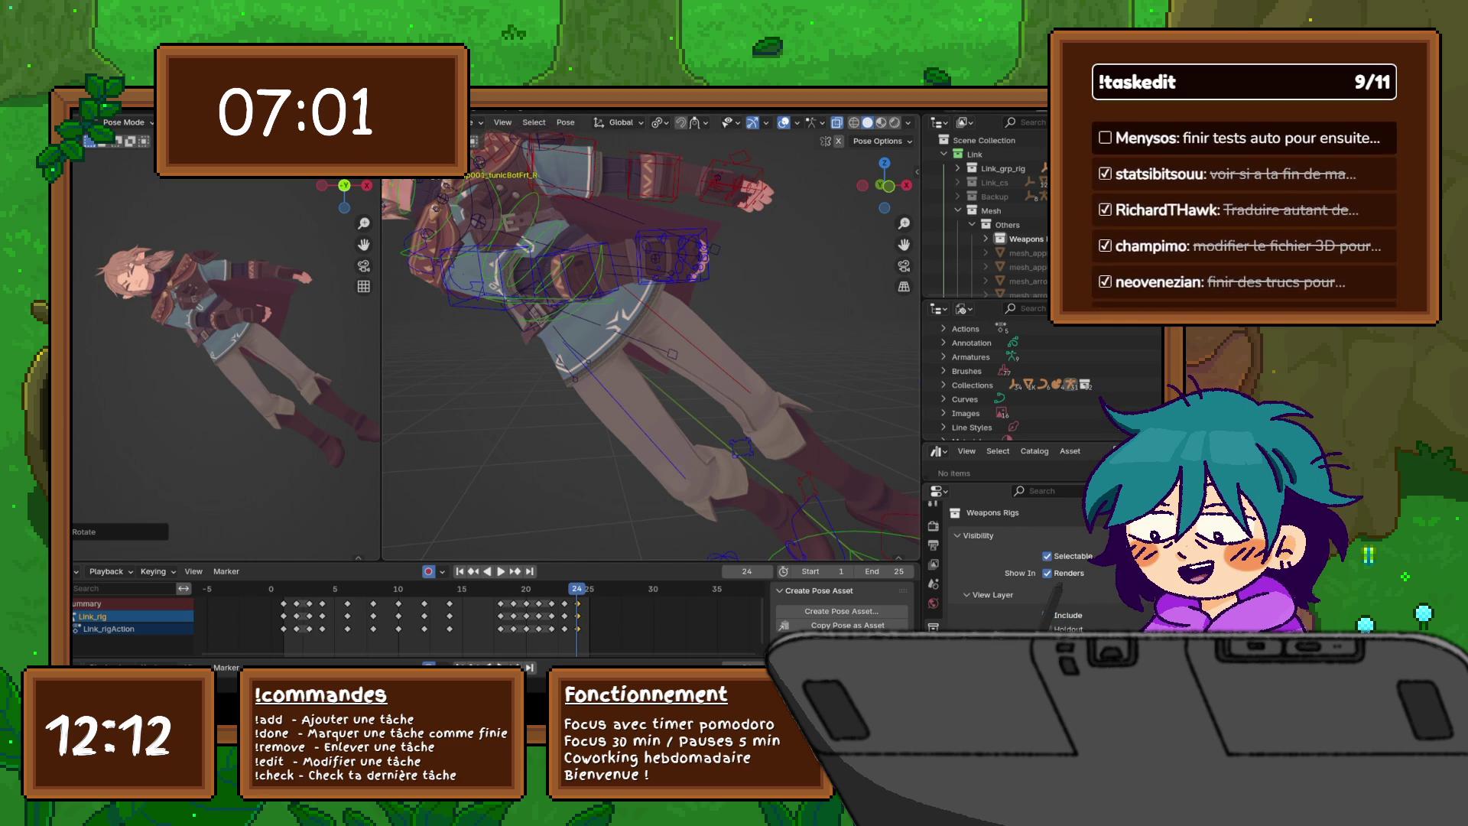
# - Flip between frames 23 and 24 three times to compare the poses, ending on 24
pyautogui.moveTo(582, 291)
pyautogui.keyDown('shift'); pyautogui.mouseDown(button='middle')
pyautogui.moveTo(718, 413)
pyautogui.moveTo(879, 413)
pyautogui.moveTo(903, 398)
pyautogui.mouseUp(button='middle'); pyautogui.keyUp('shift')
pyautogui.press('Left')
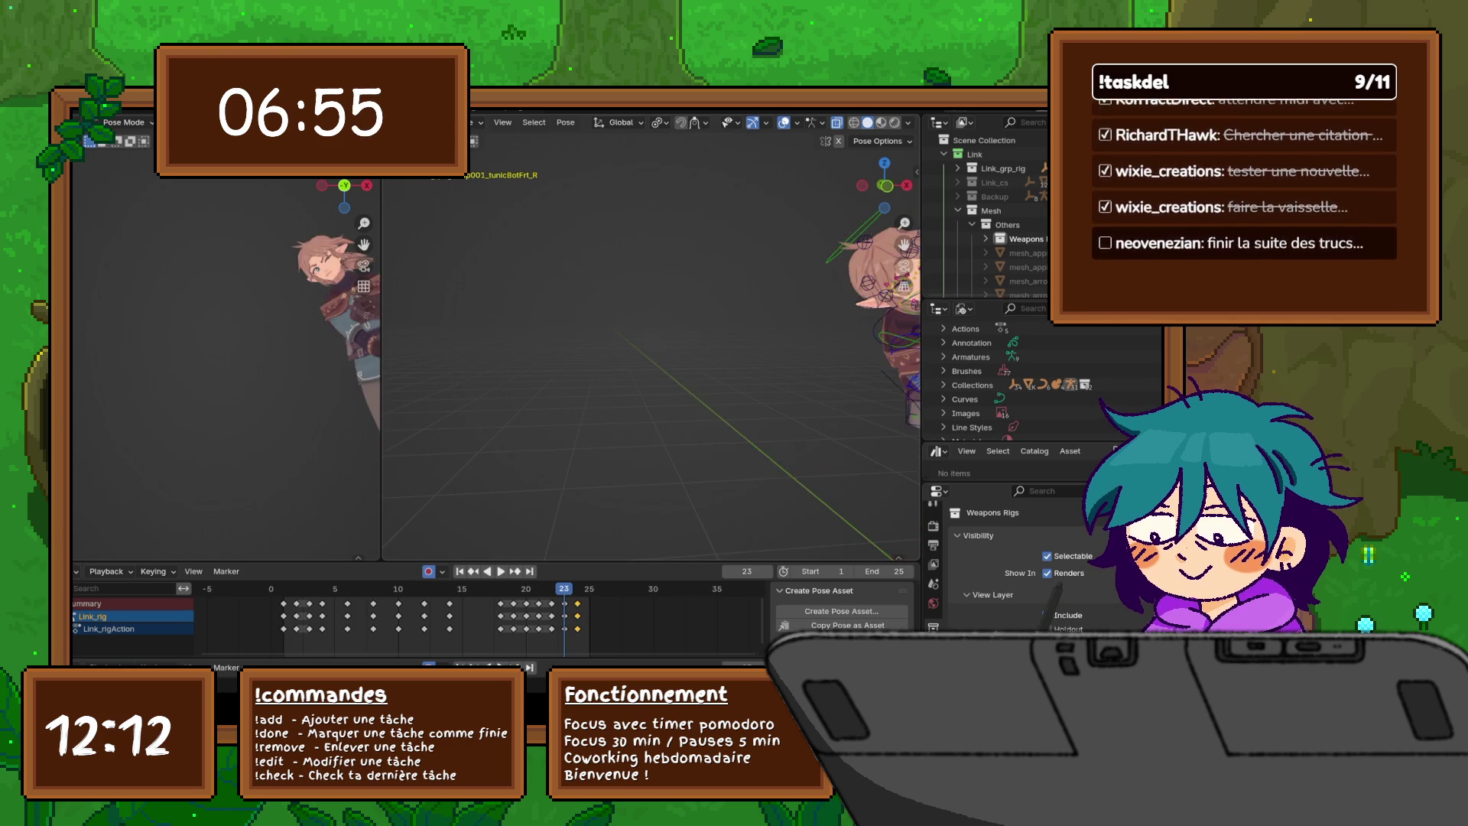
pyautogui.press('Right')
pyautogui.press('Left')
pyautogui.press('Right')
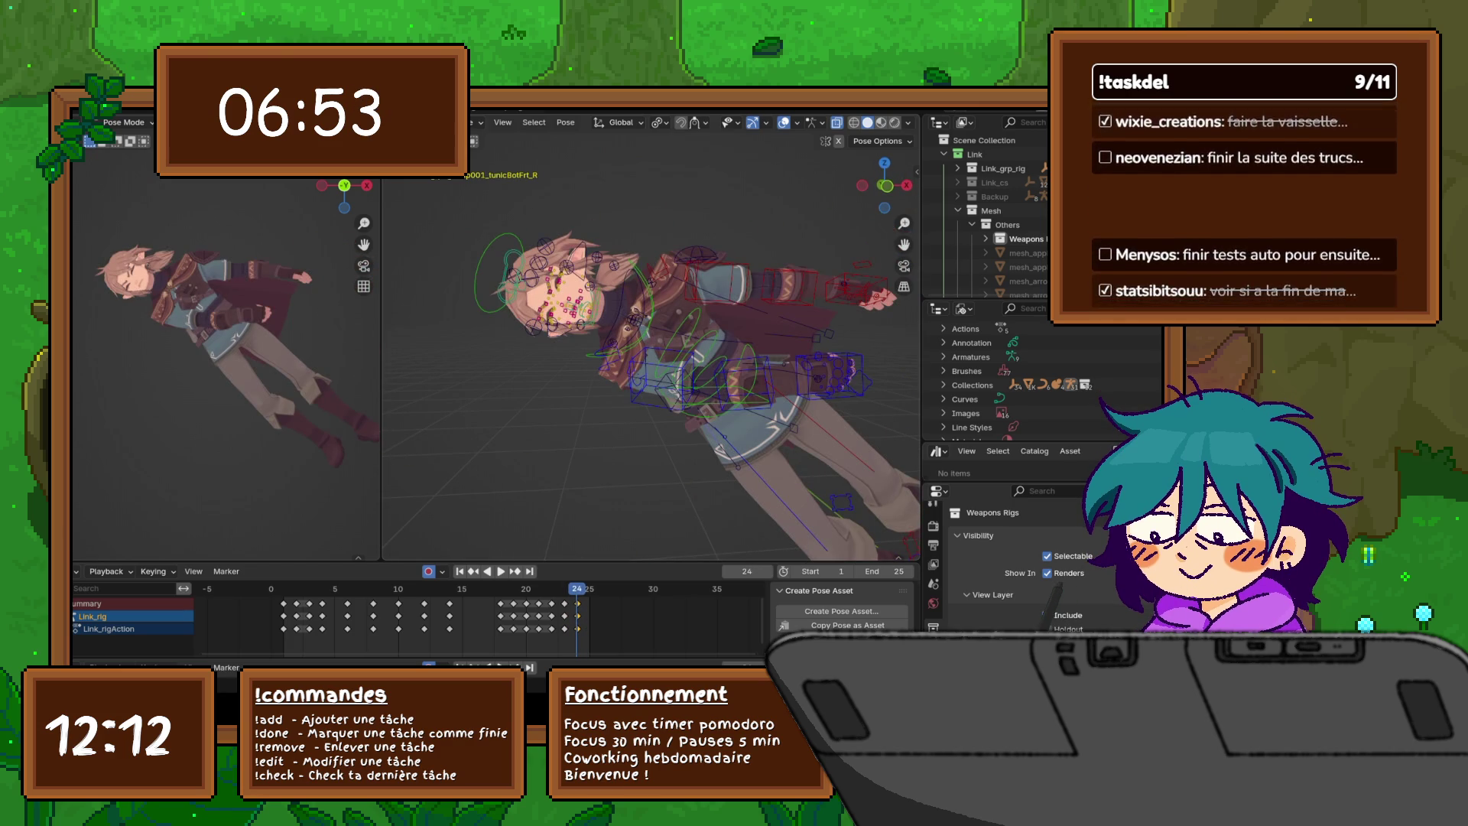
pyautogui.press('Left')
pyautogui.press('Right')
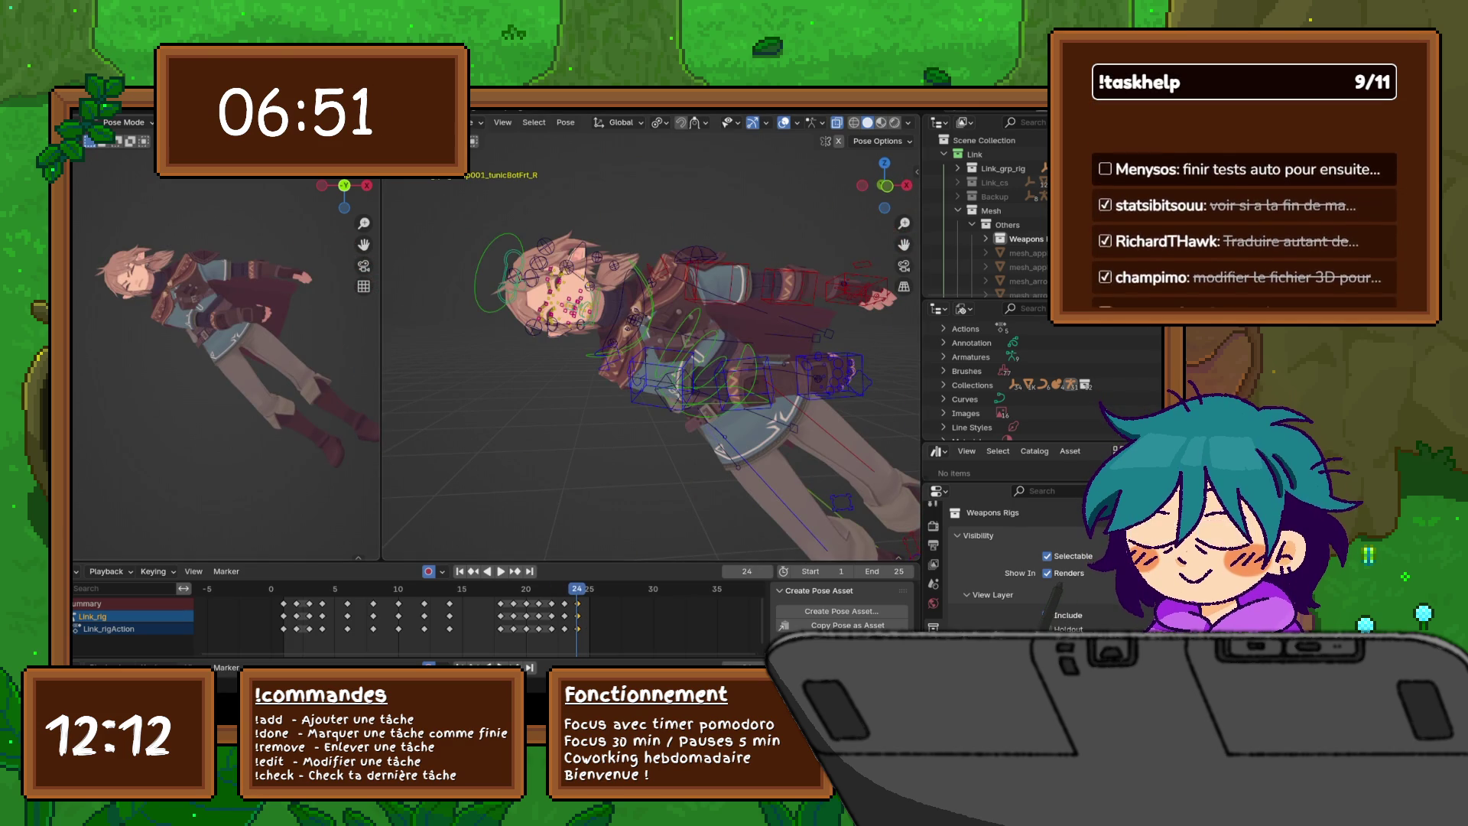
# - Recentre the view on the whole character and select the left foot IK control
pyautogui.scroll(-5, 830, 219)
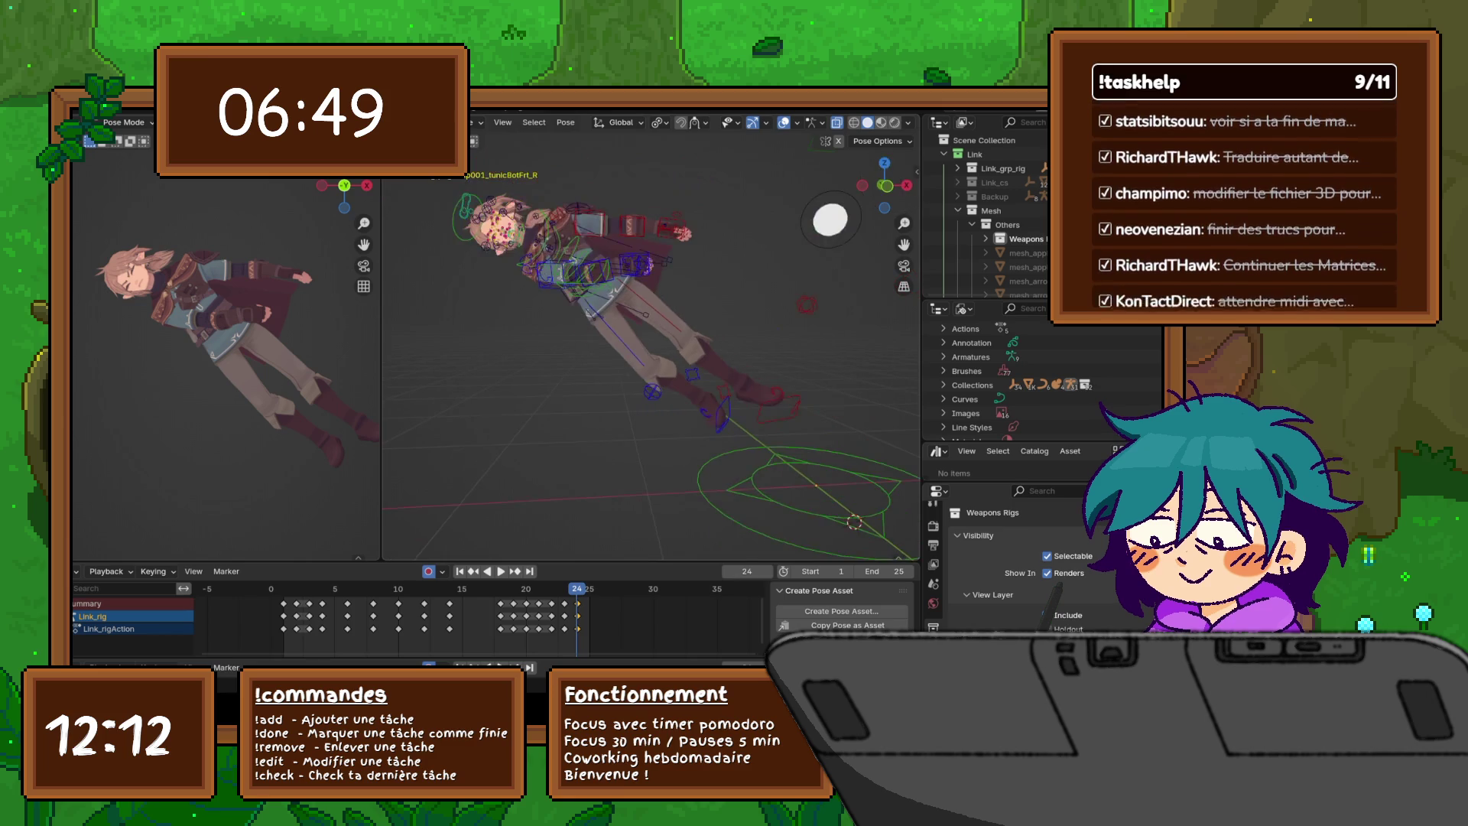
pyautogui.keyDown('shift'); pyautogui.moveTo(830, 219); pyautogui.dragTo(765, 216, button='middle'); pyautogui.keyUp('shift')
pyautogui.scroll(-5, 305, 296)
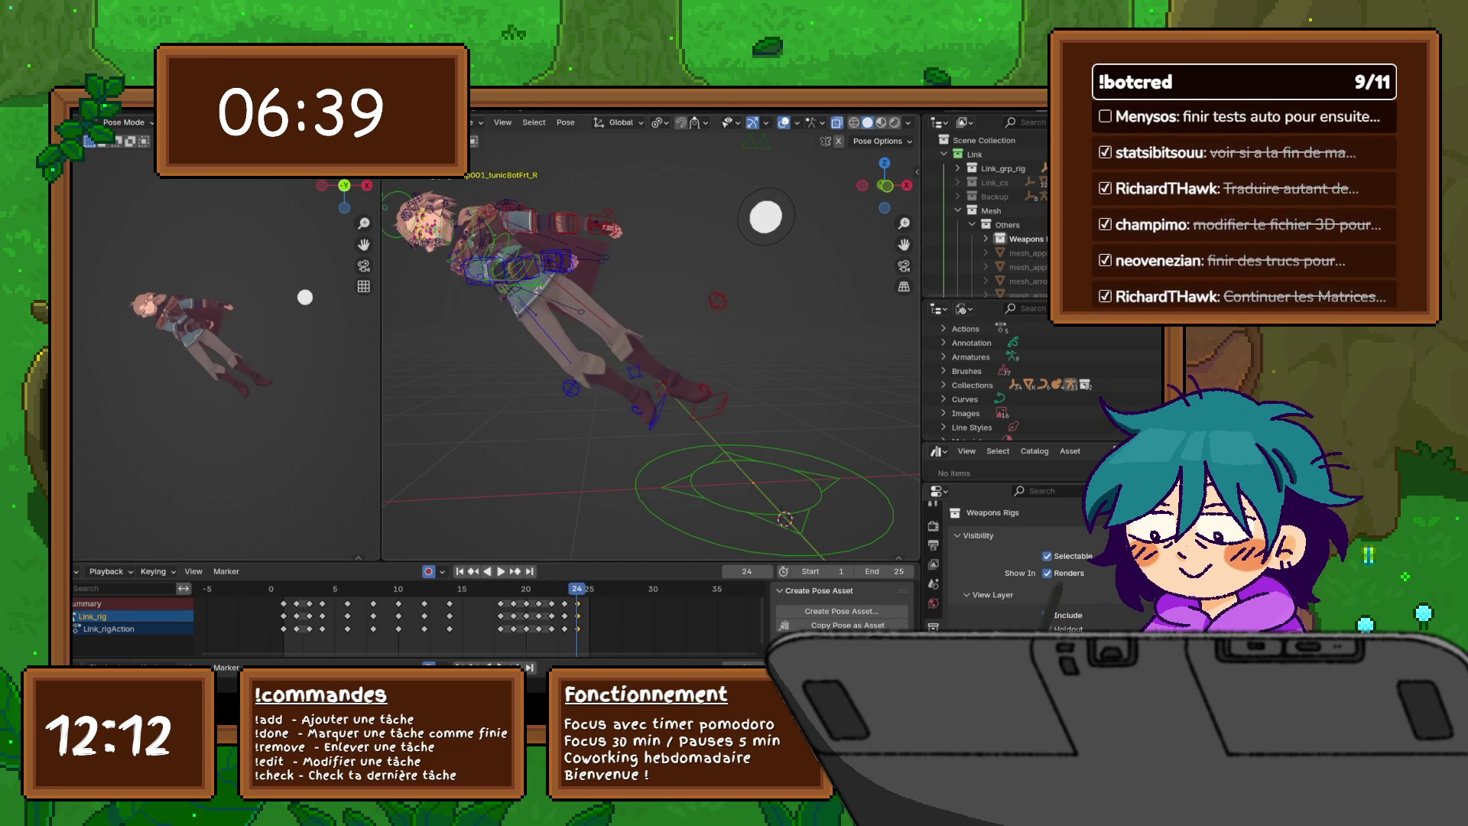
pyautogui.click(709, 405)
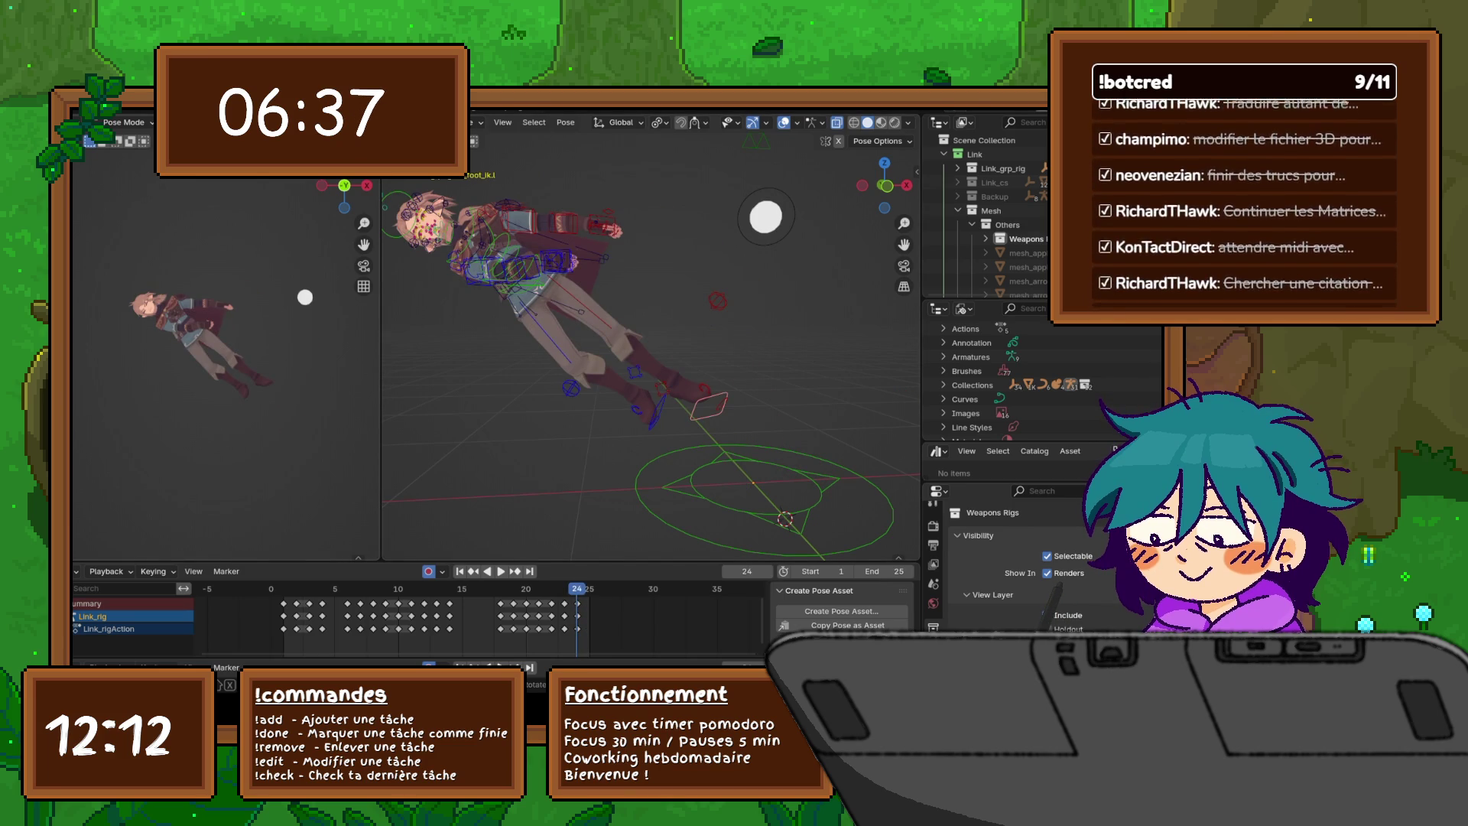
# - Move foot_ik.l, foot_ik.r and the leg_pole.r knee target to new positions
pyautogui.press('g')
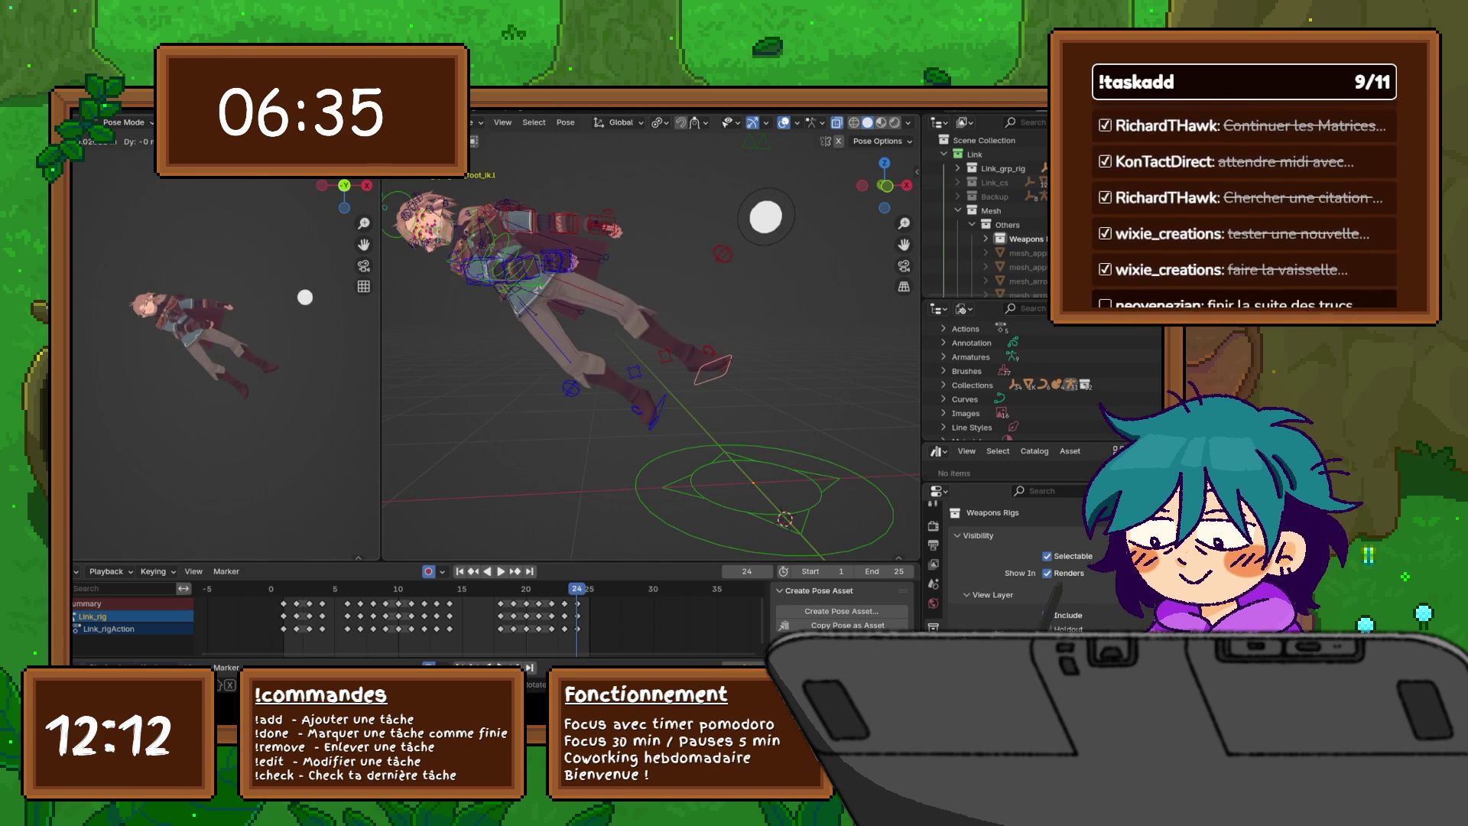
pyautogui.press('Return')
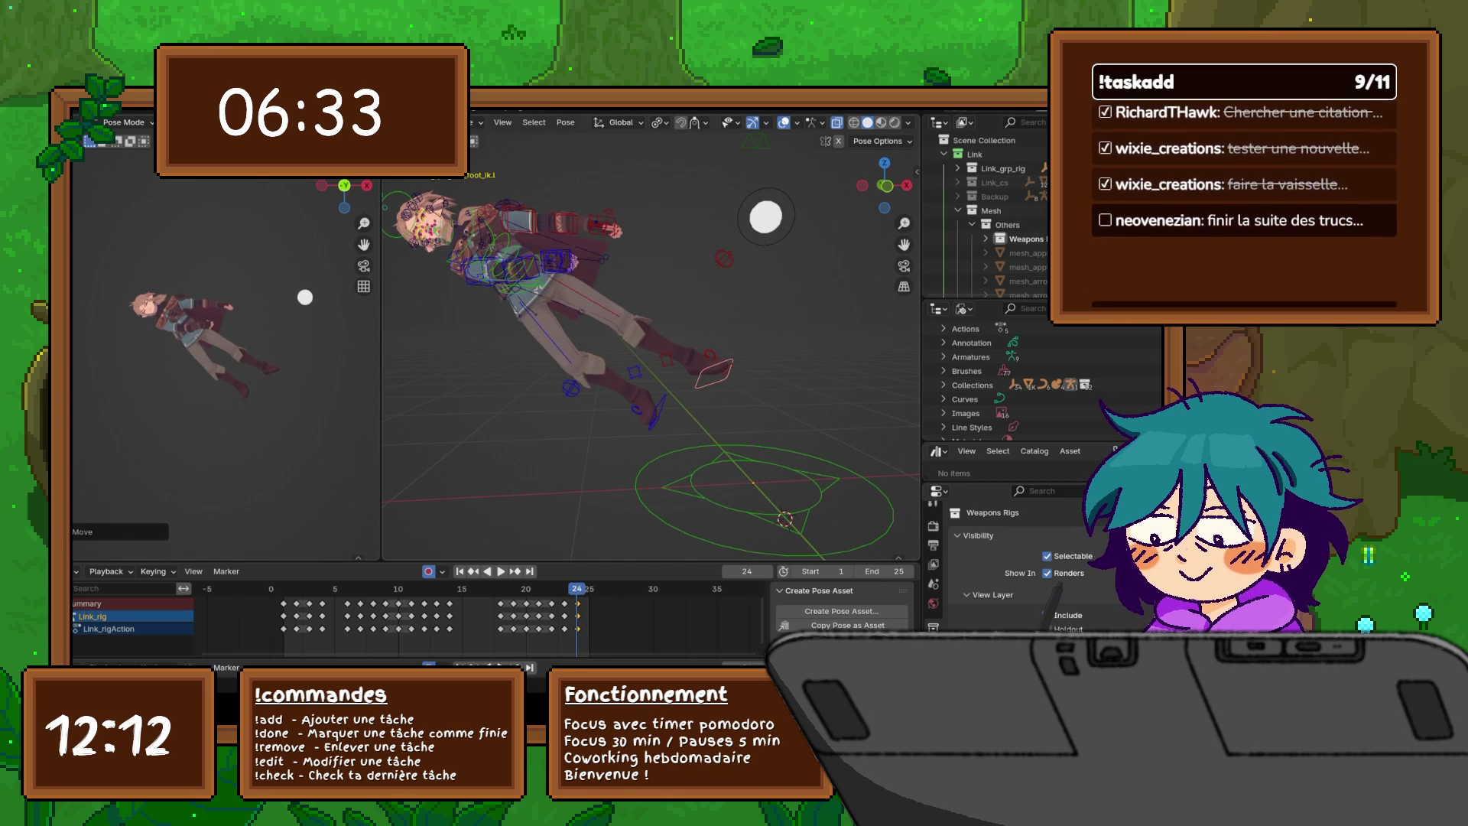
pyautogui.click(656, 411)
pyautogui.press('g')
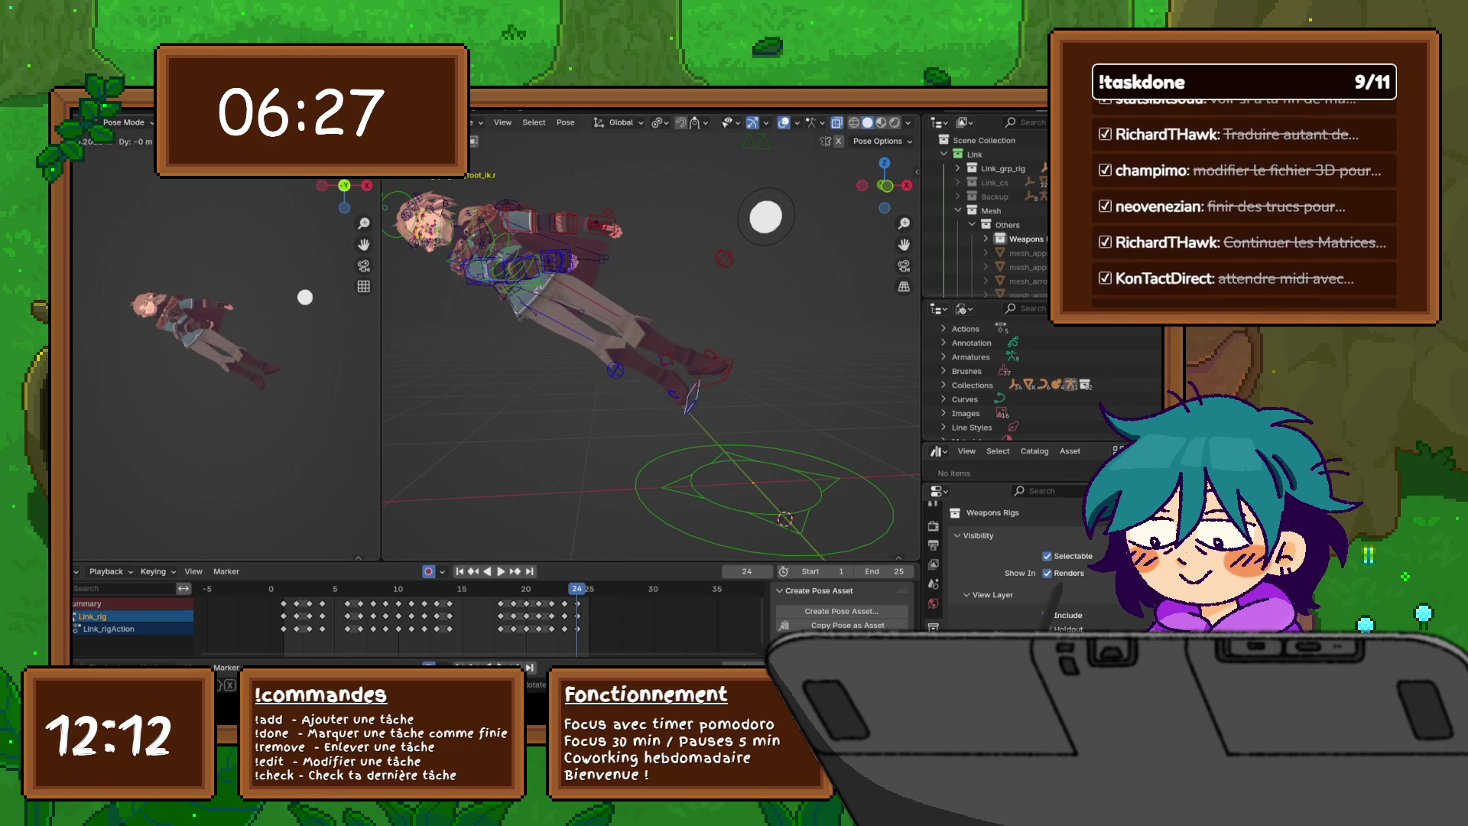
pyautogui.press('Return')
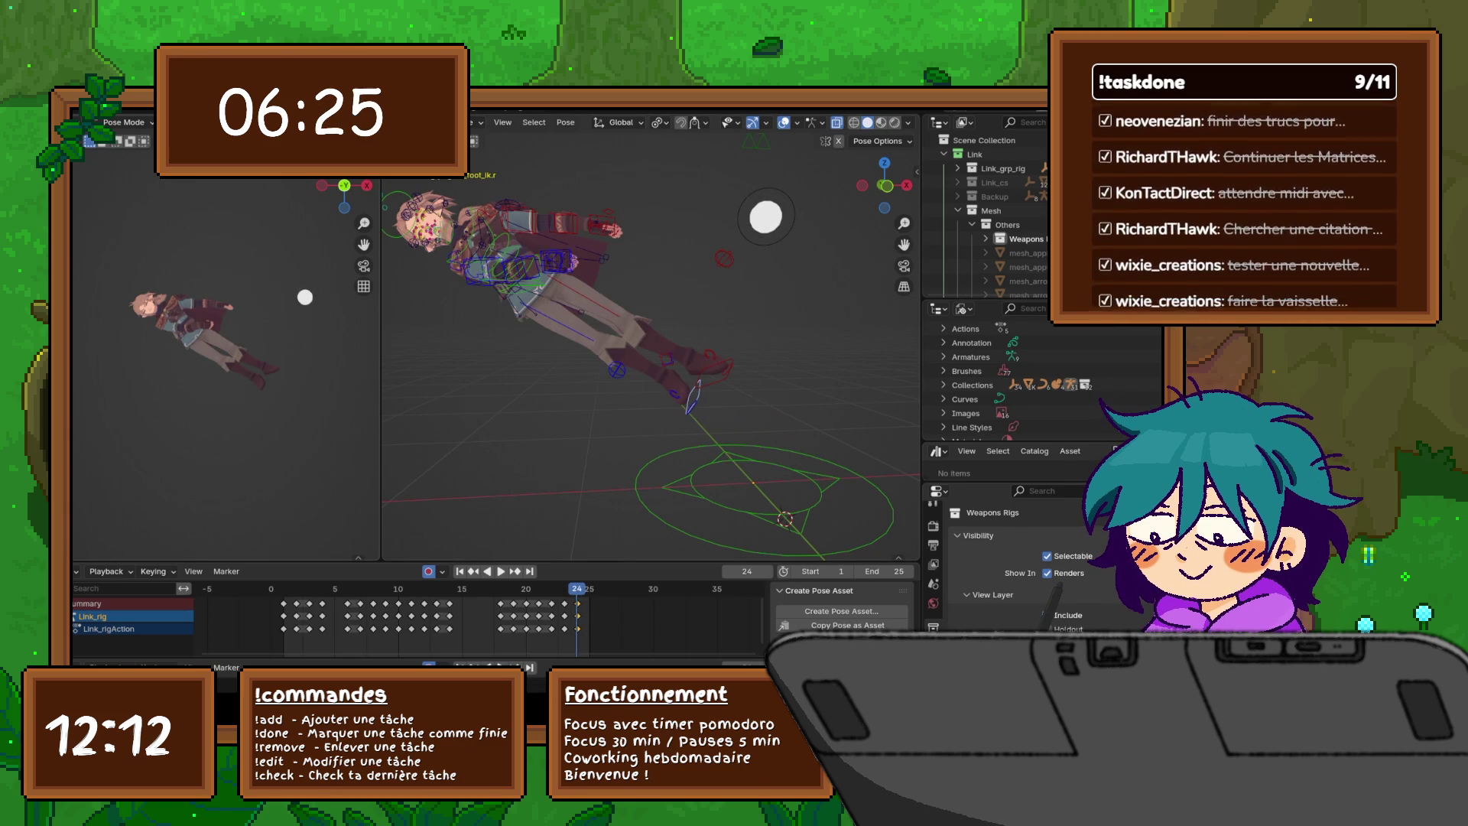
pyautogui.click(617, 369)
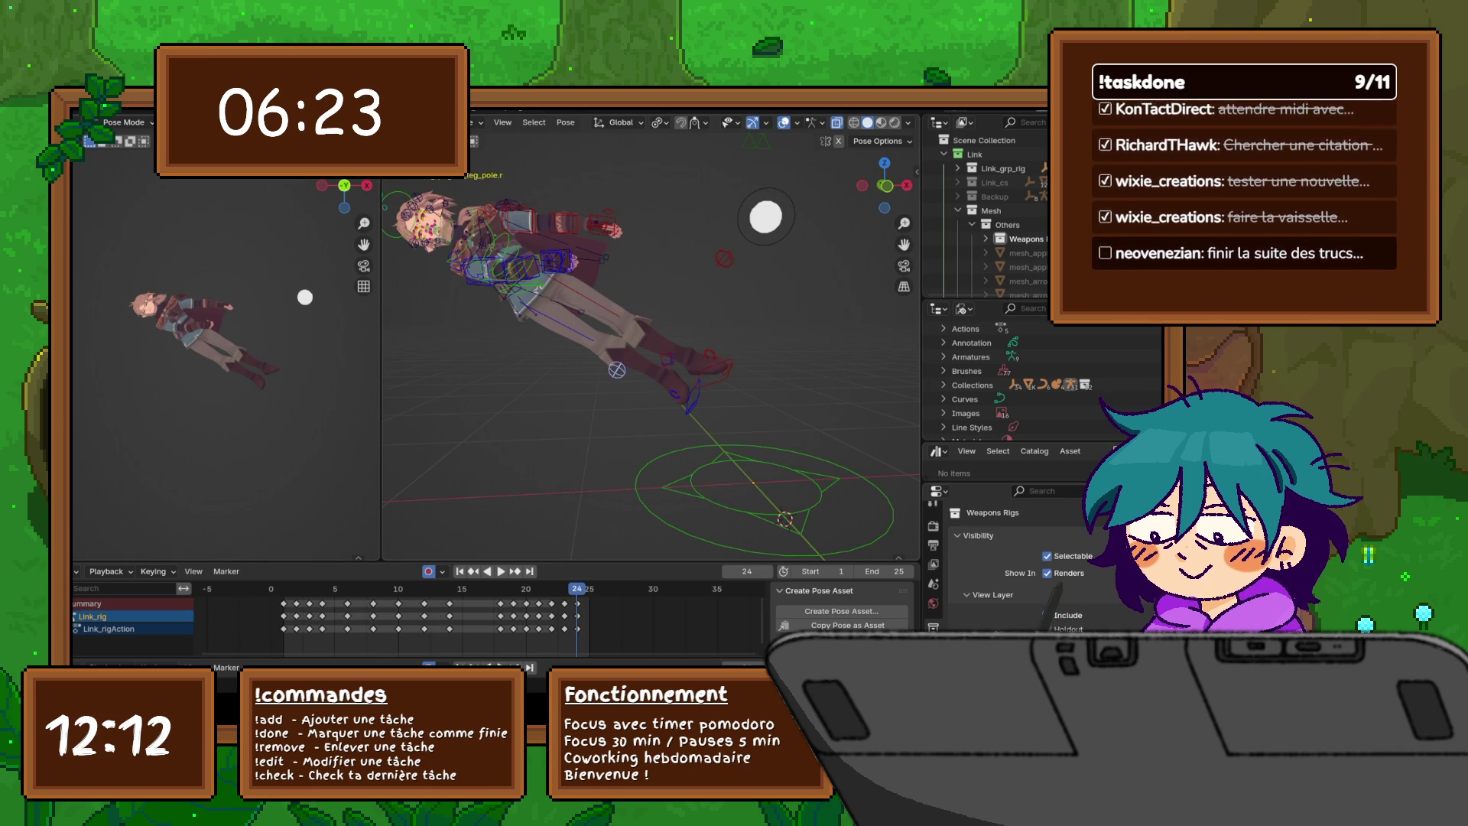
pyautogui.press('g')
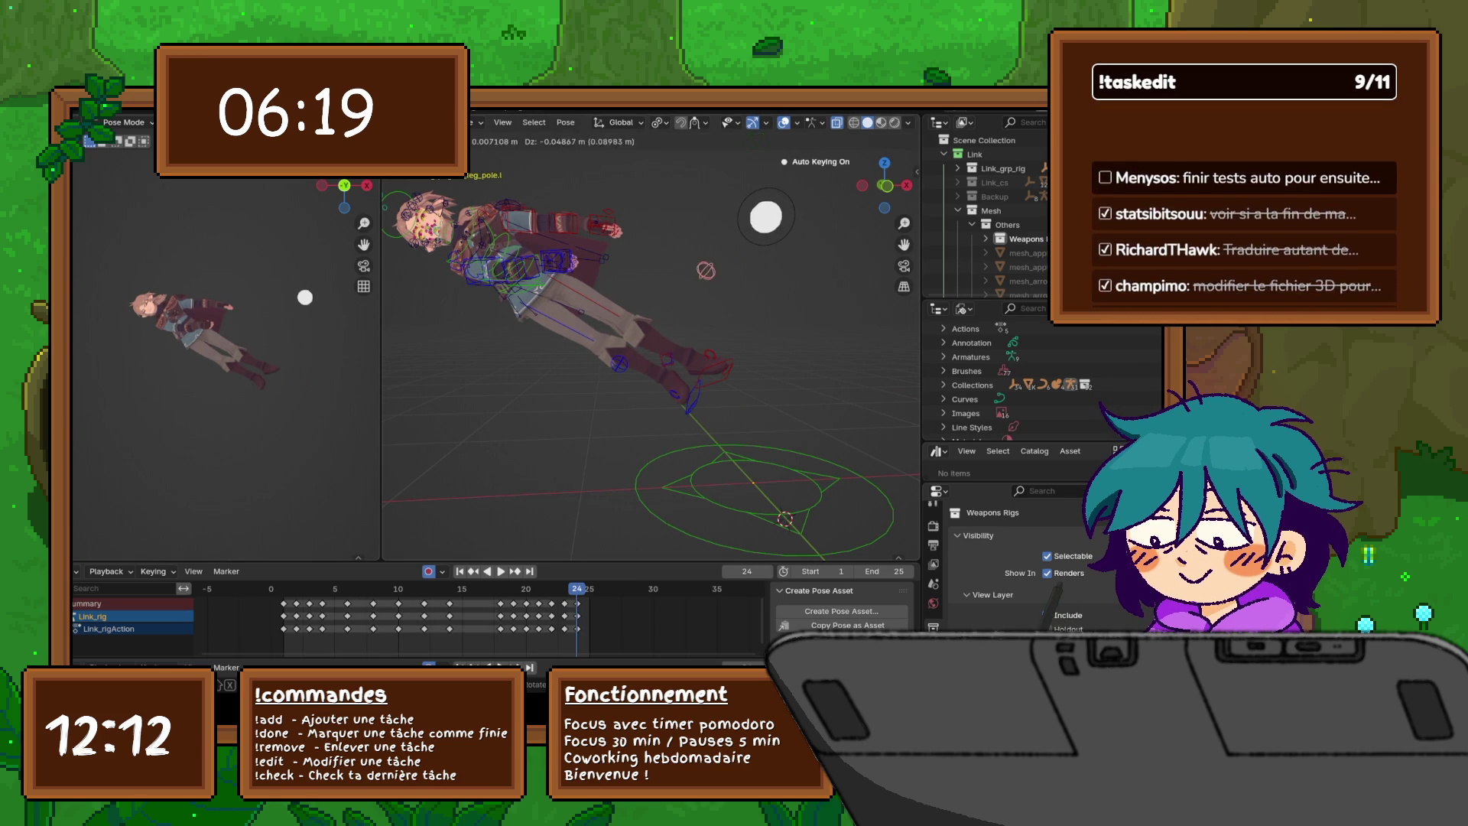
pyautogui.click(692, 299)
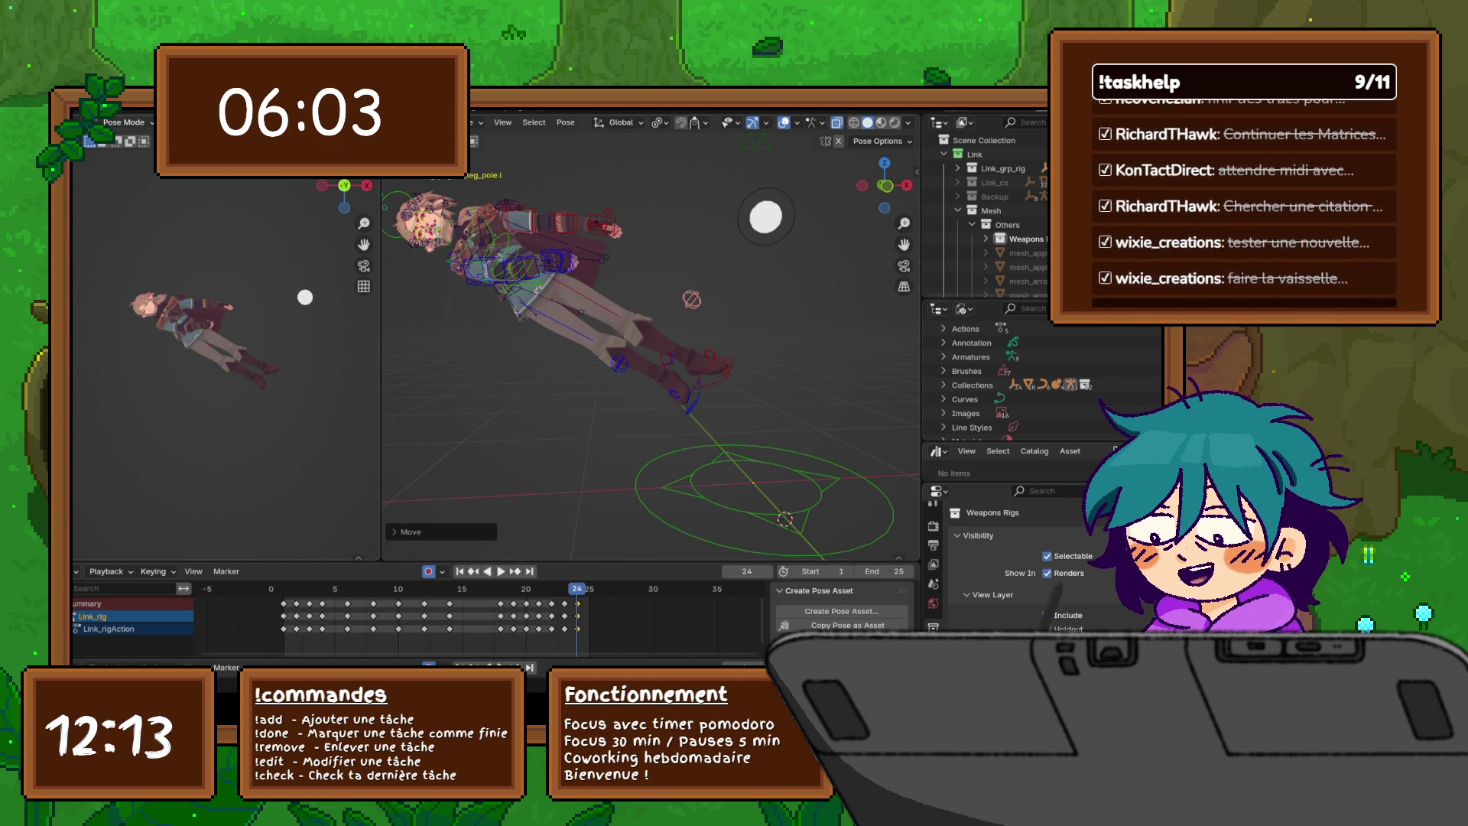
# - Save the blend file twice via File > Save, then preview the previous frame's pose
pyautogui.click(95, 104)
pyautogui.click(105, 196)
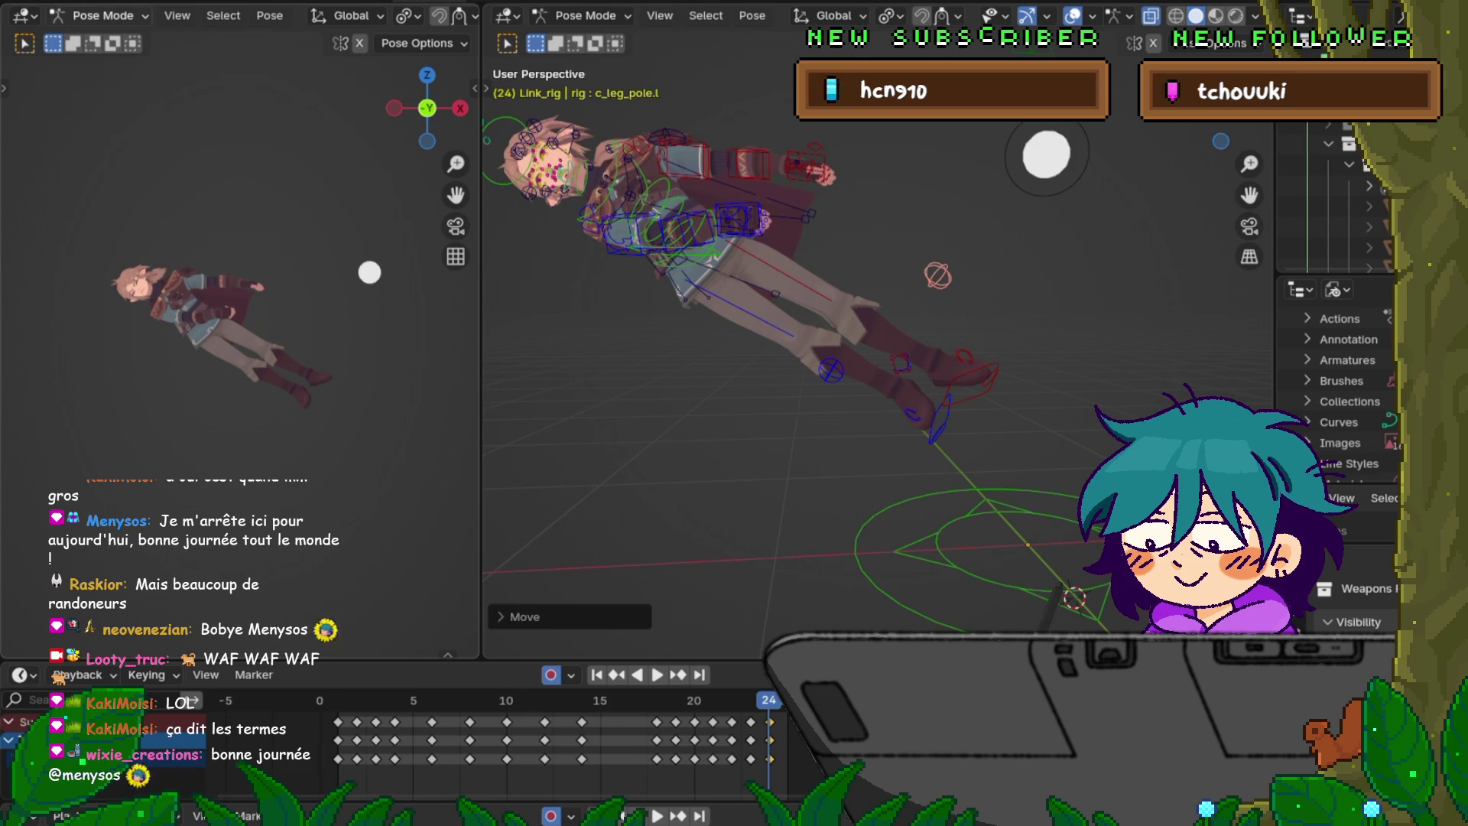
pyautogui.click(40, 0)
pyautogui.click(75, 123)
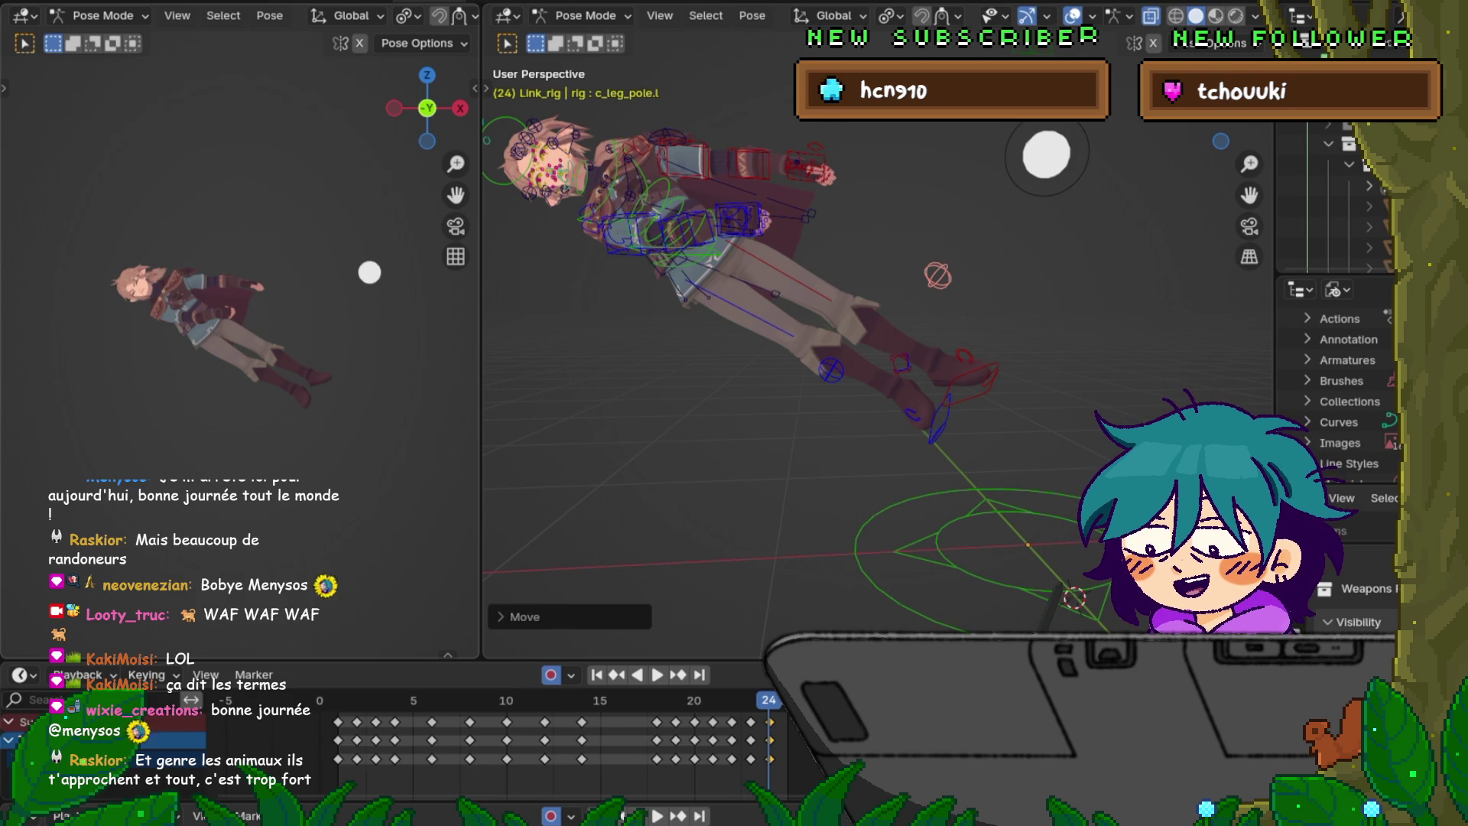
pyautogui.hotkey('shift', 'Left')
# - Return to the frame-24 pose and select the c_forearm_fk.r control bone
pyautogui.hotkey('shift', 'Right')
pyautogui.hotkey('ctrl', 'z')
pyautogui.hotkey('ctrl', 'shift', 'z')
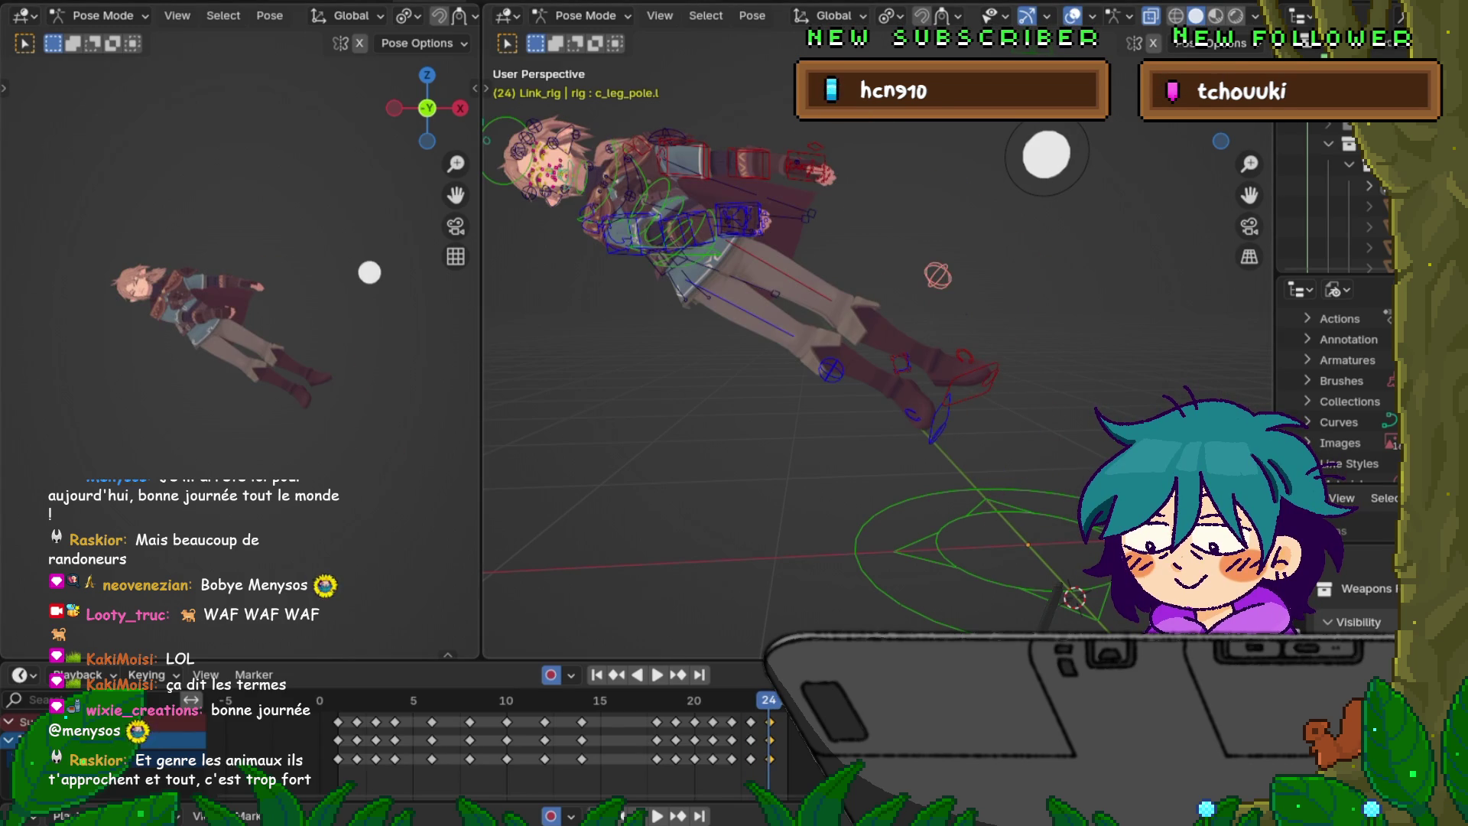
pyautogui.click(677, 232)
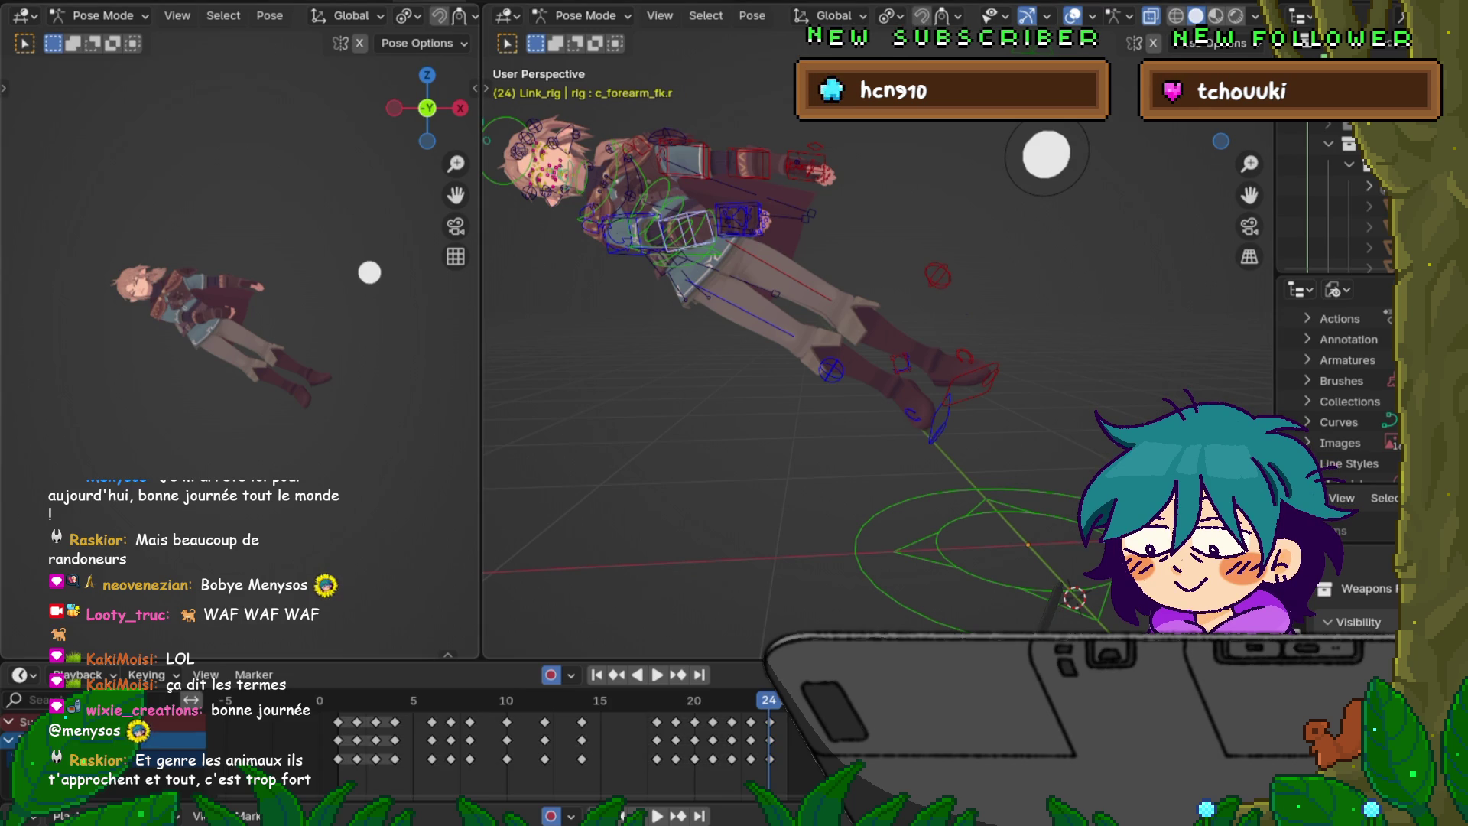
pyautogui.scroll(6, 240, 344)
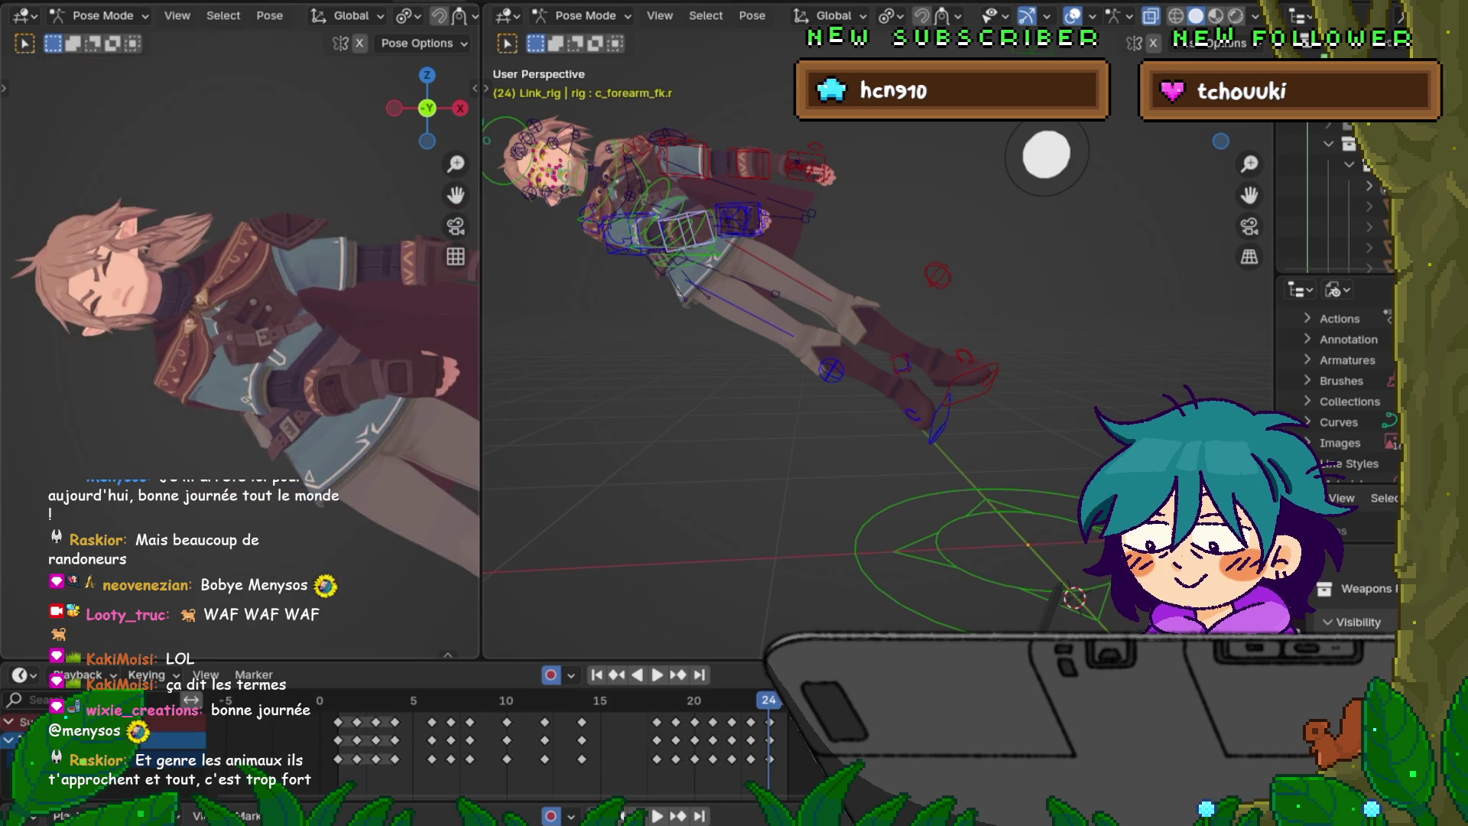
pyautogui.scroll(-2, 241, 345)
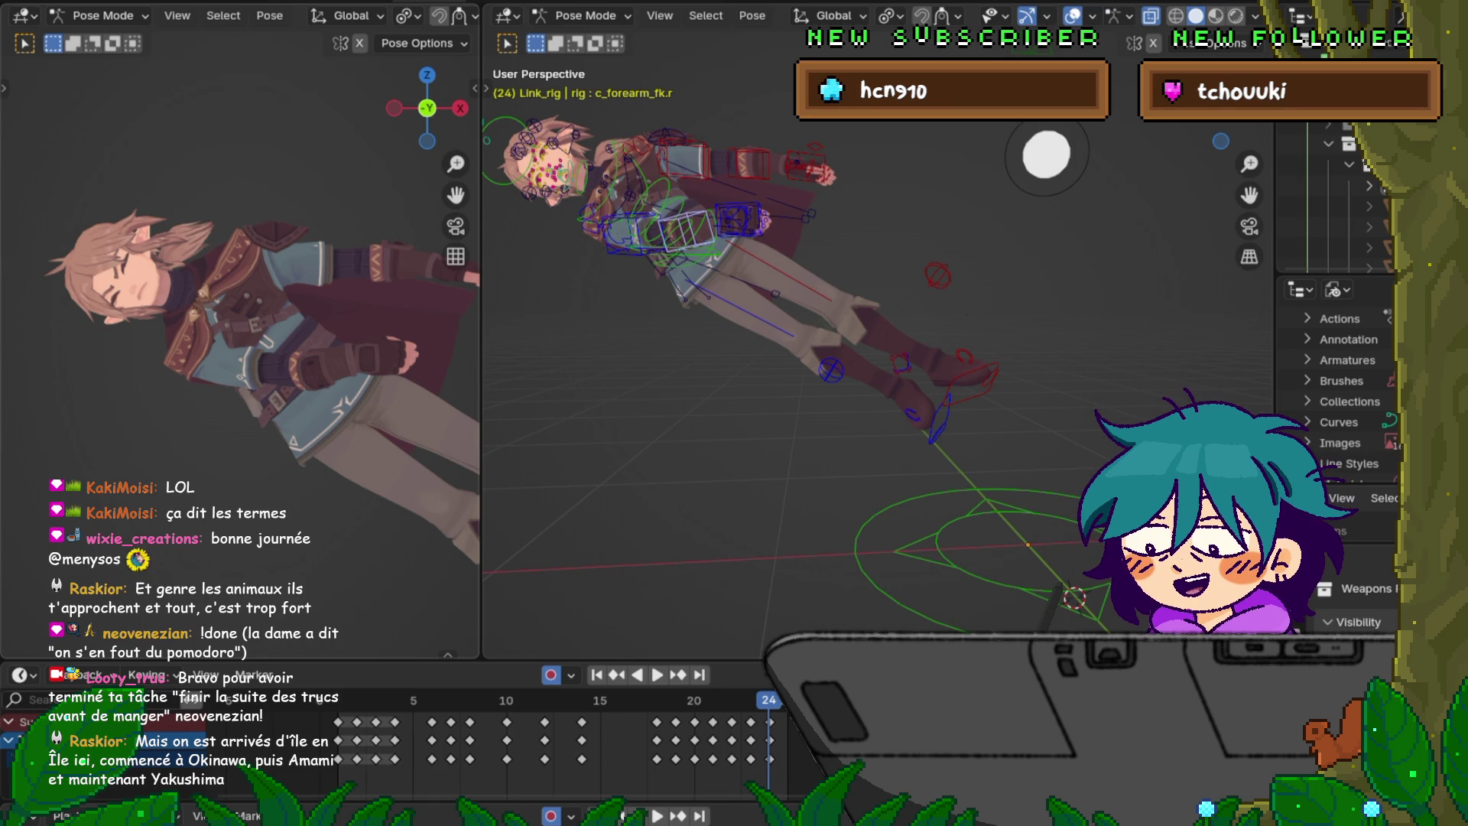
# - Rotate the right forearm twice to refine it, then save the file
pyautogui.press('r')
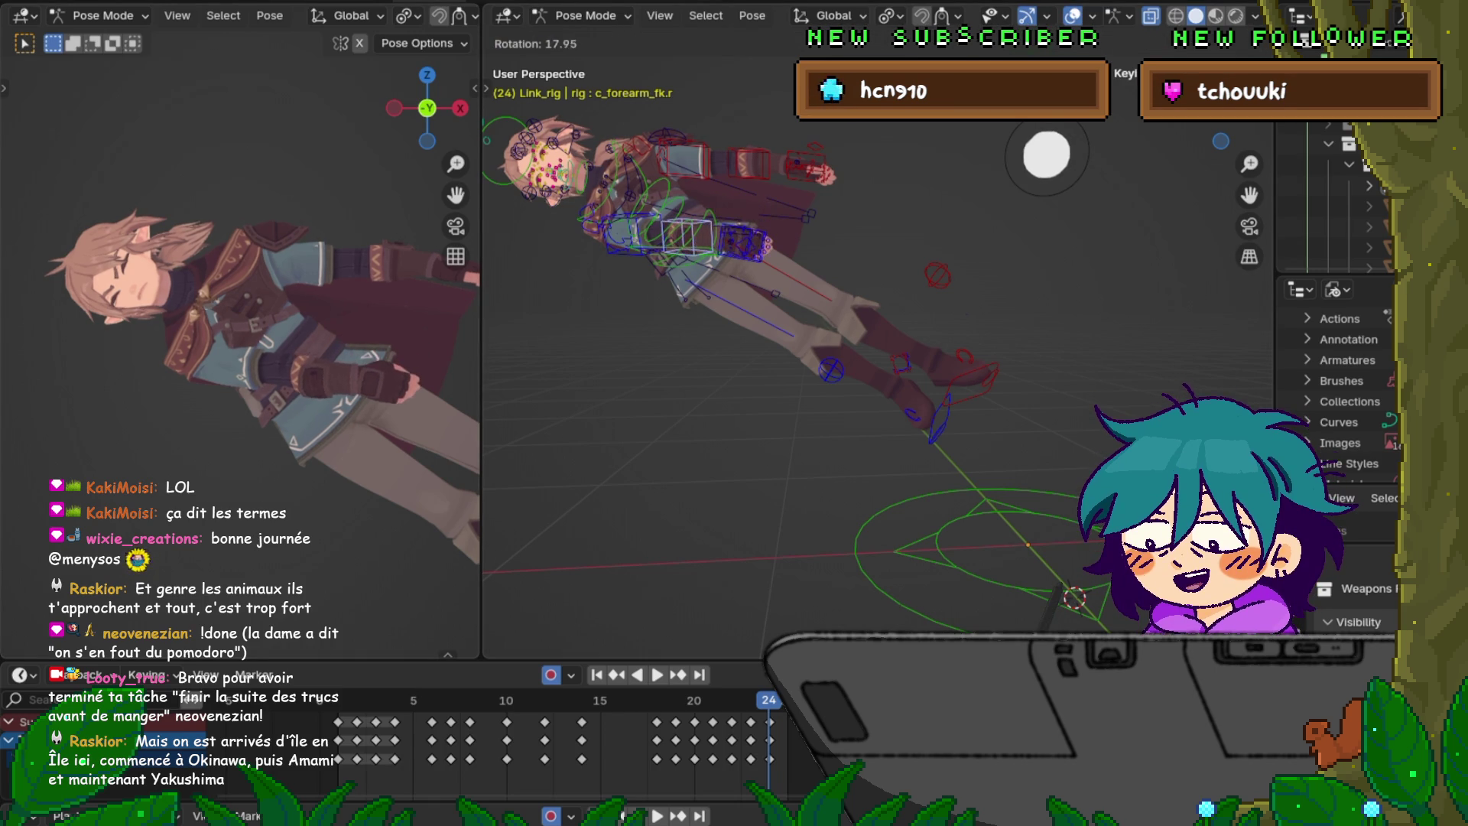
pyautogui.click(581, 364)
pyautogui.press('r')
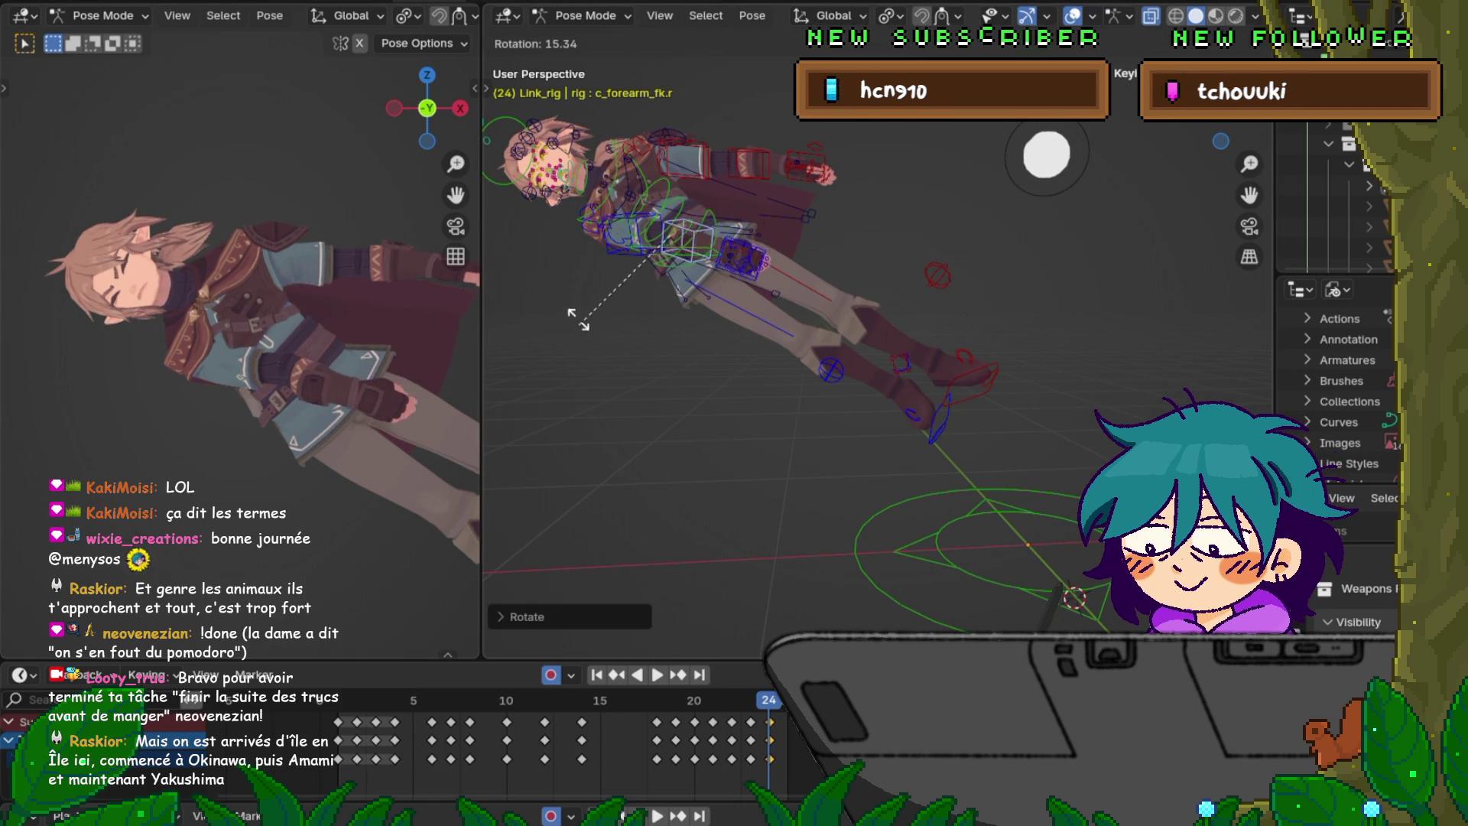
pyautogui.click(578, 380)
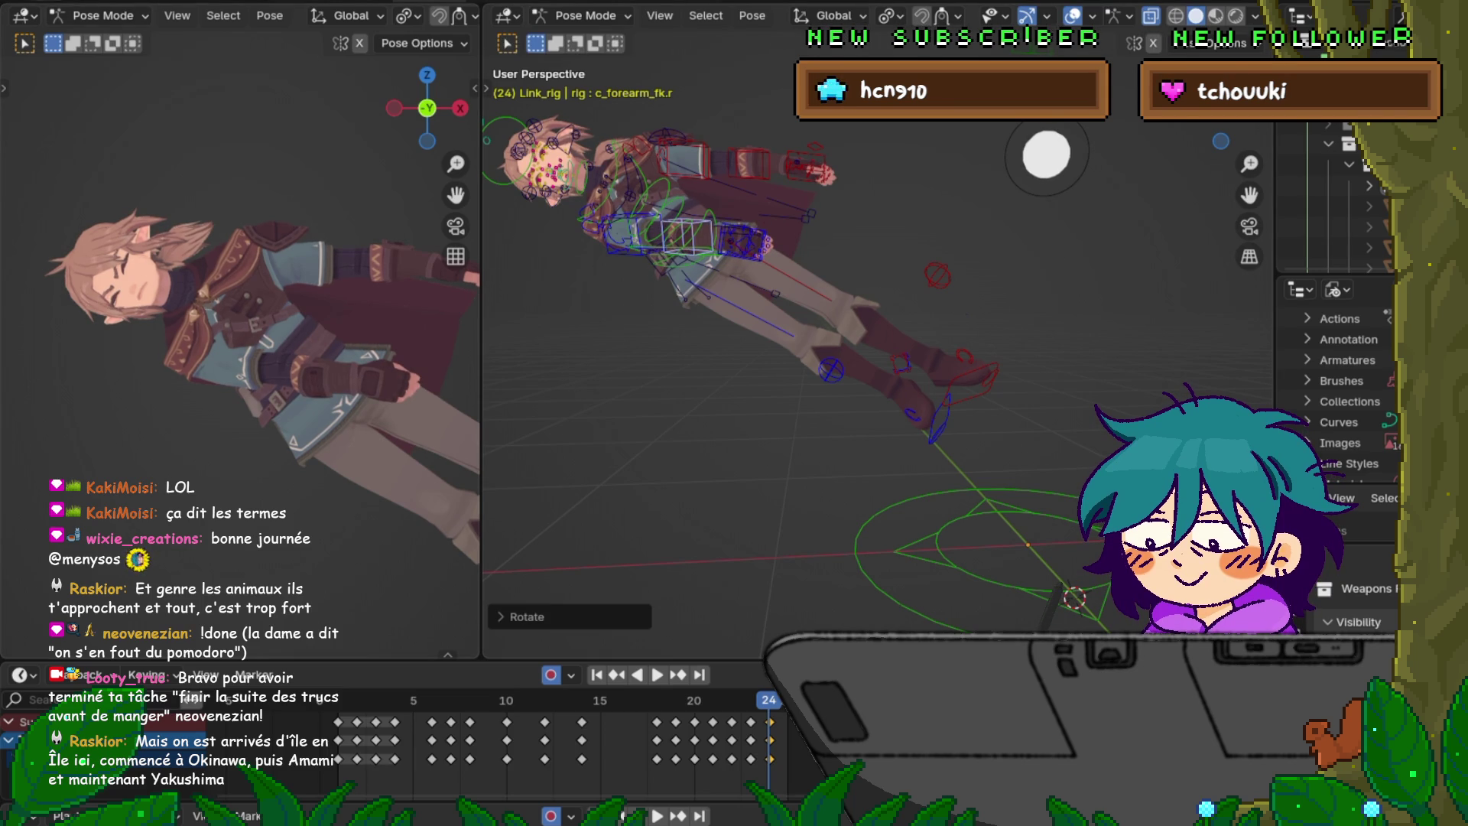
pyautogui.press('F4')
pyautogui.click(75, 123)
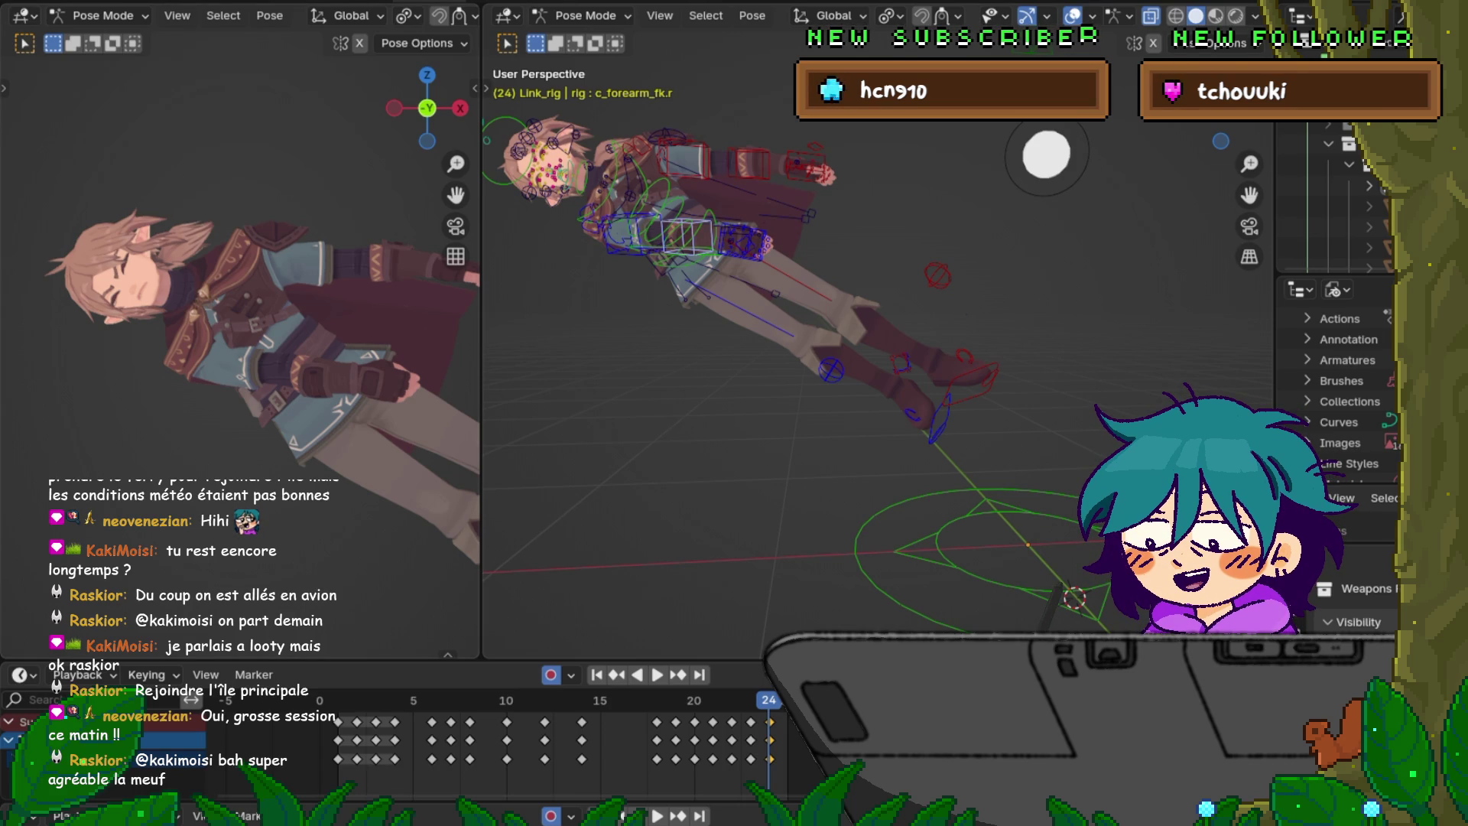
# - Save the file via File > Save, then step back to frame 18 to review
pyautogui.click(34, 2)
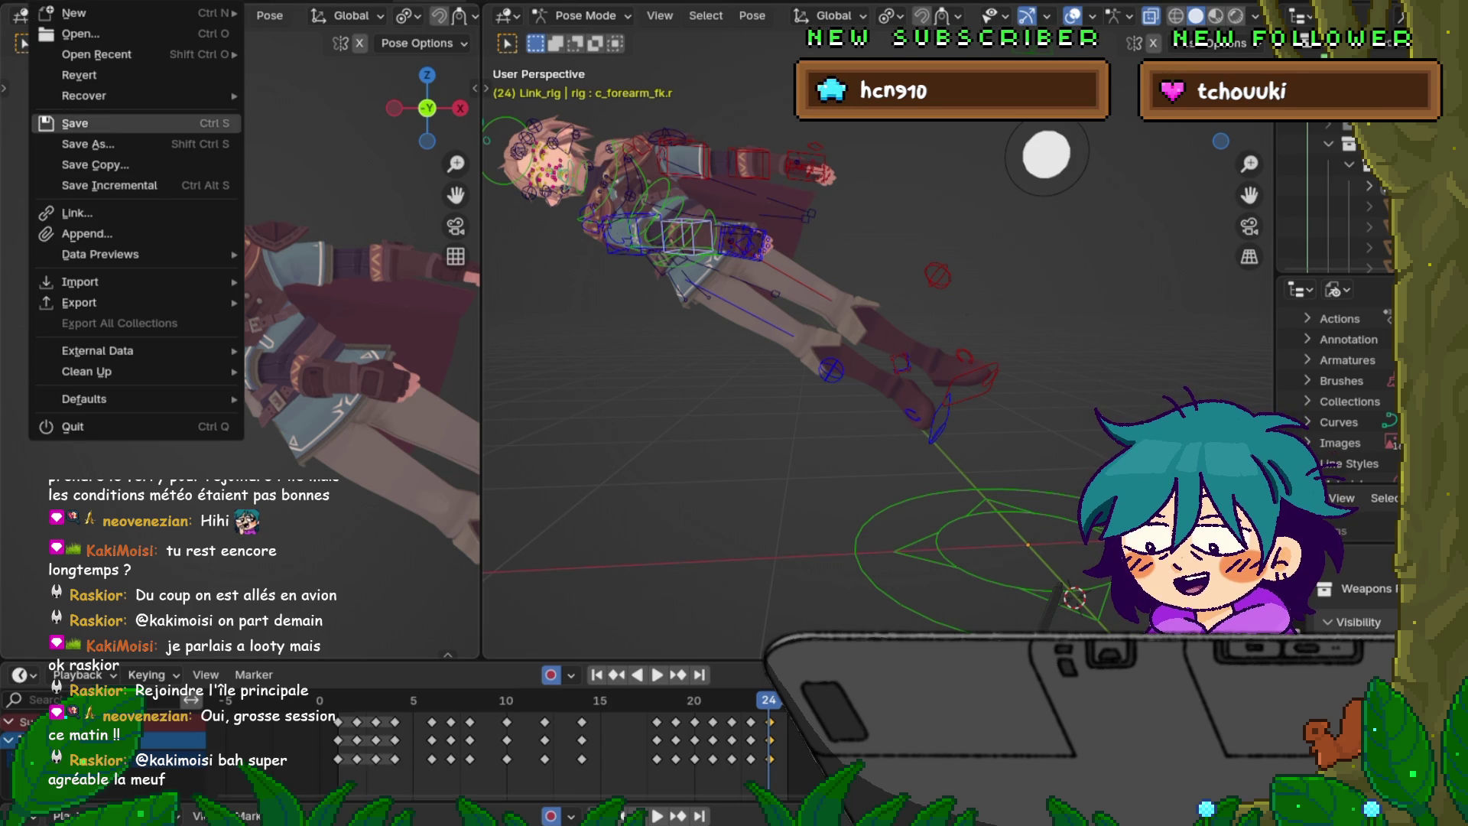
pyautogui.click(92, 122)
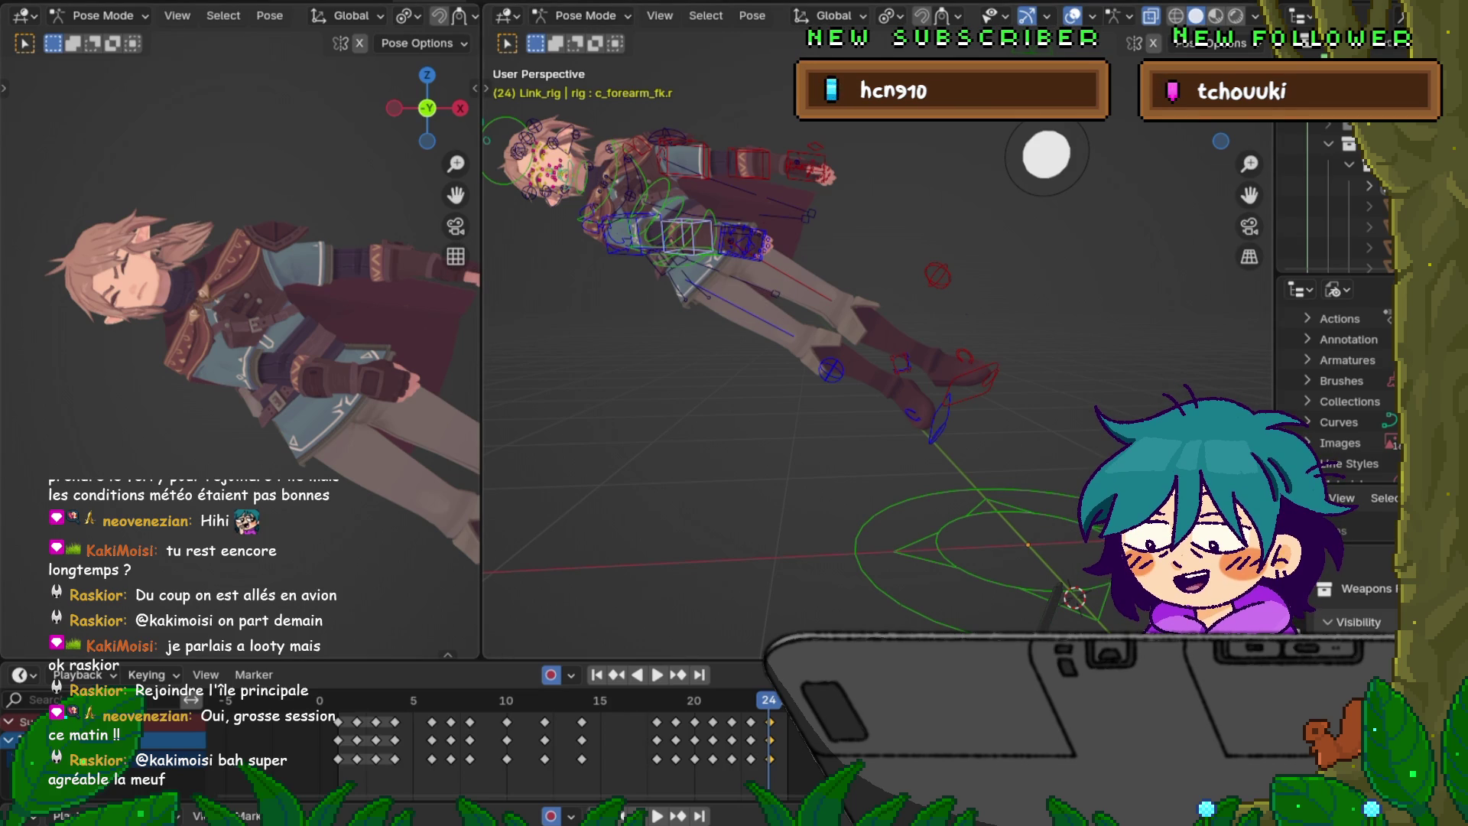
pyautogui.press('Left')
pyautogui.press('Left')
pyautogui.press('Left')
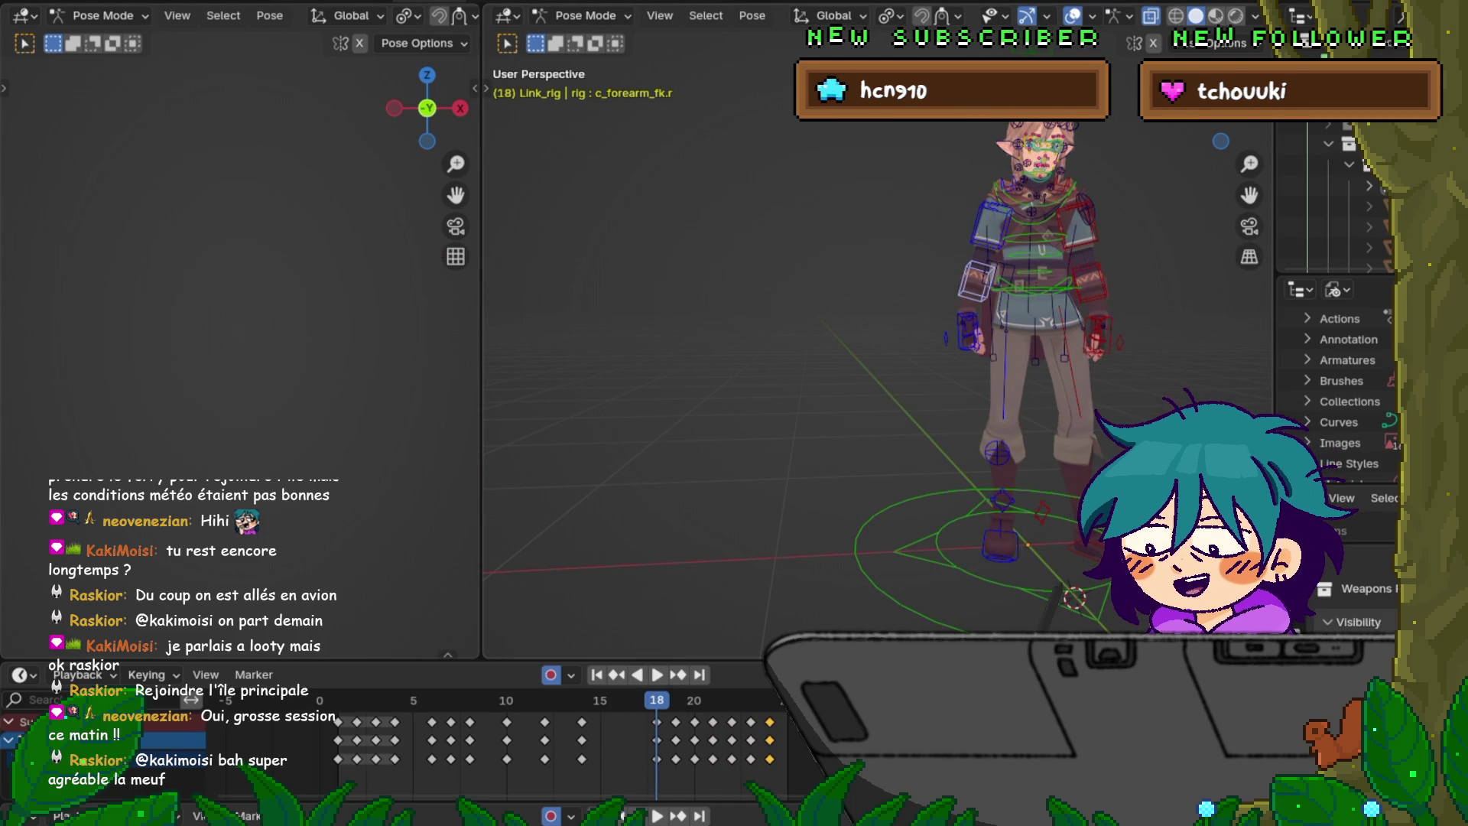
pyautogui.press('Right')
pyautogui.press('Right')
pyautogui.press('Right')
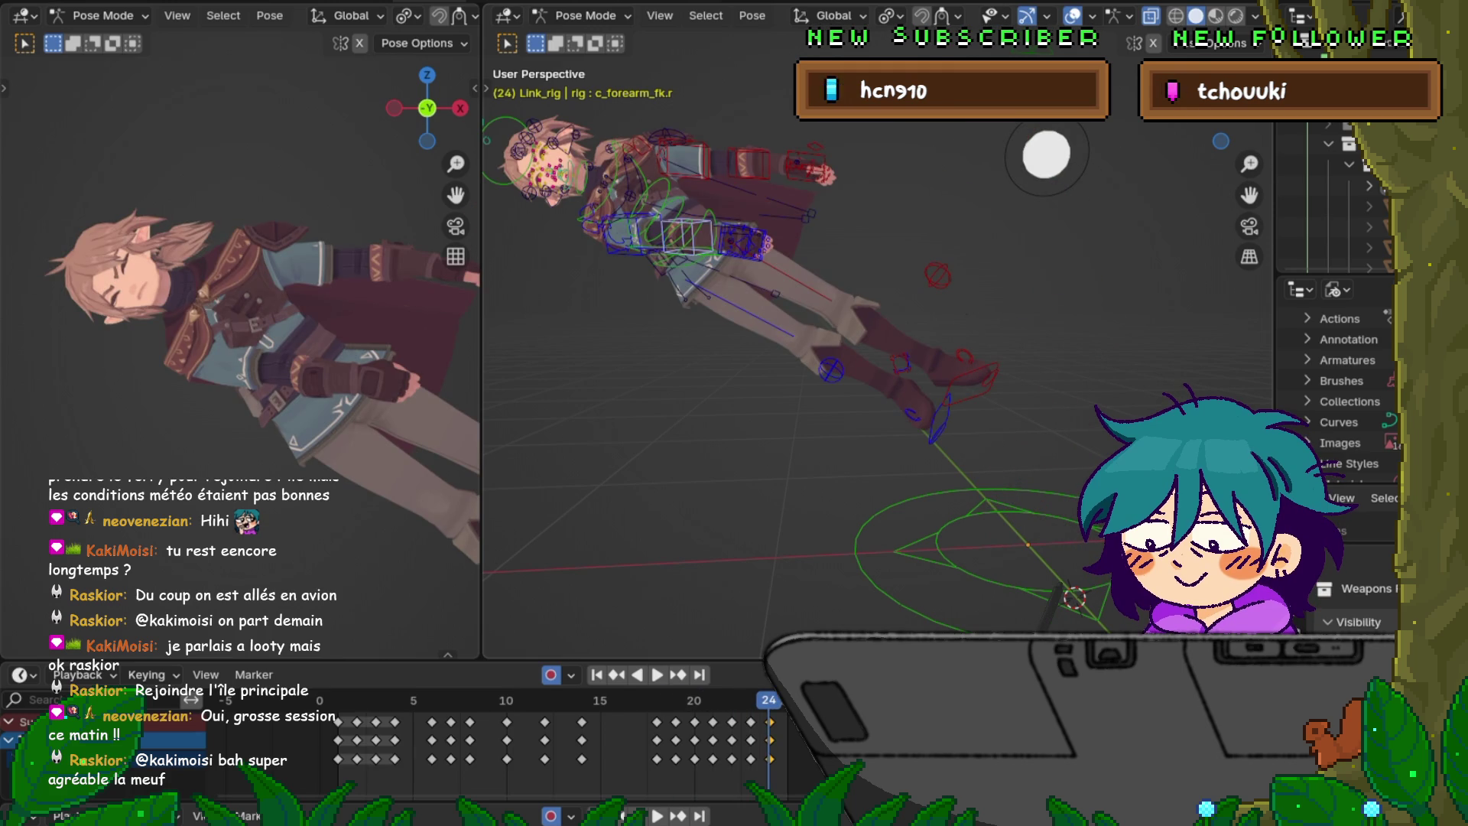
pyautogui.press('Left')
pyautogui.press('Right')
pyautogui.press('Left')
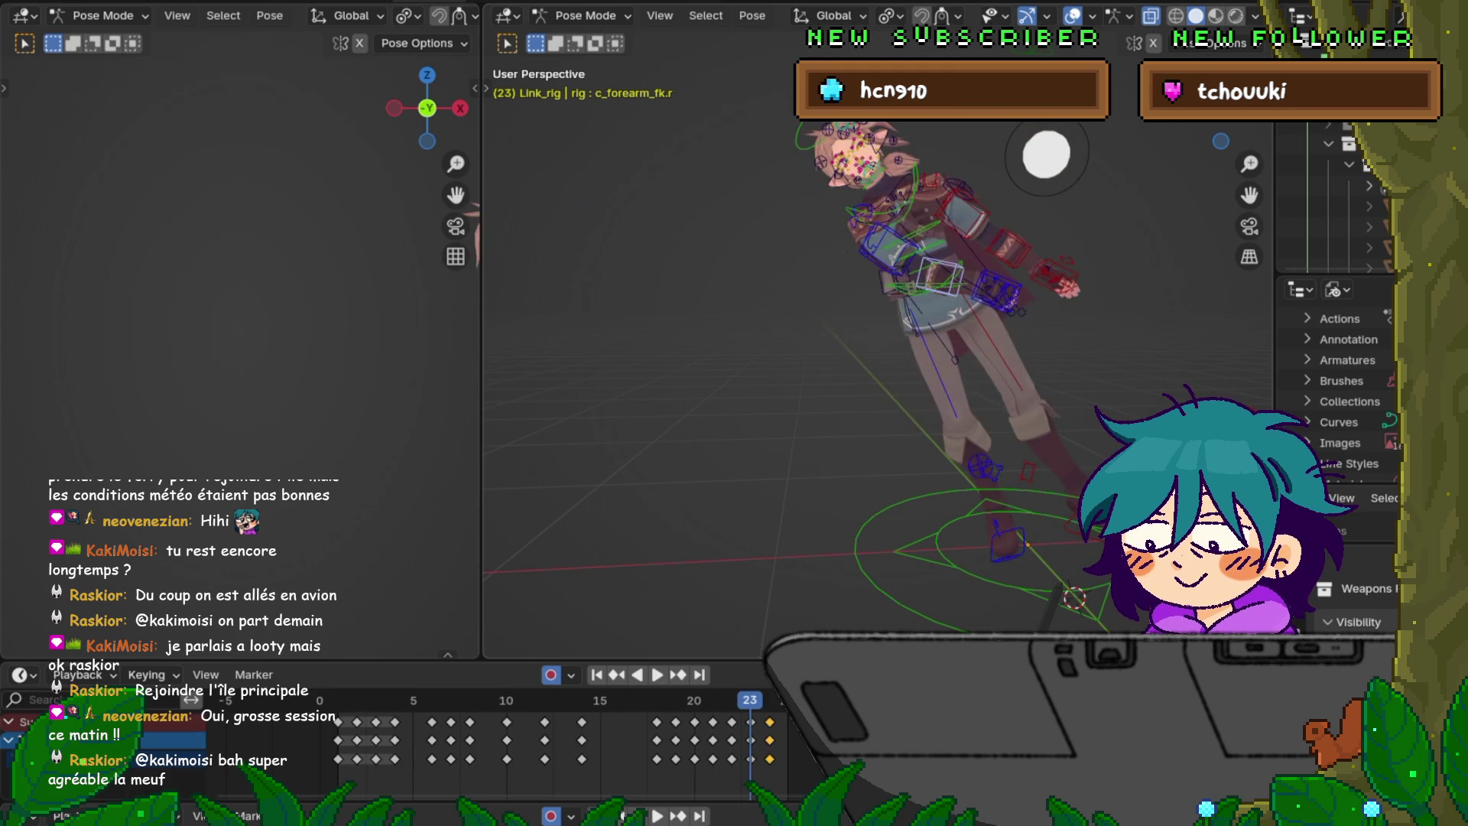
pyautogui.press('Right')
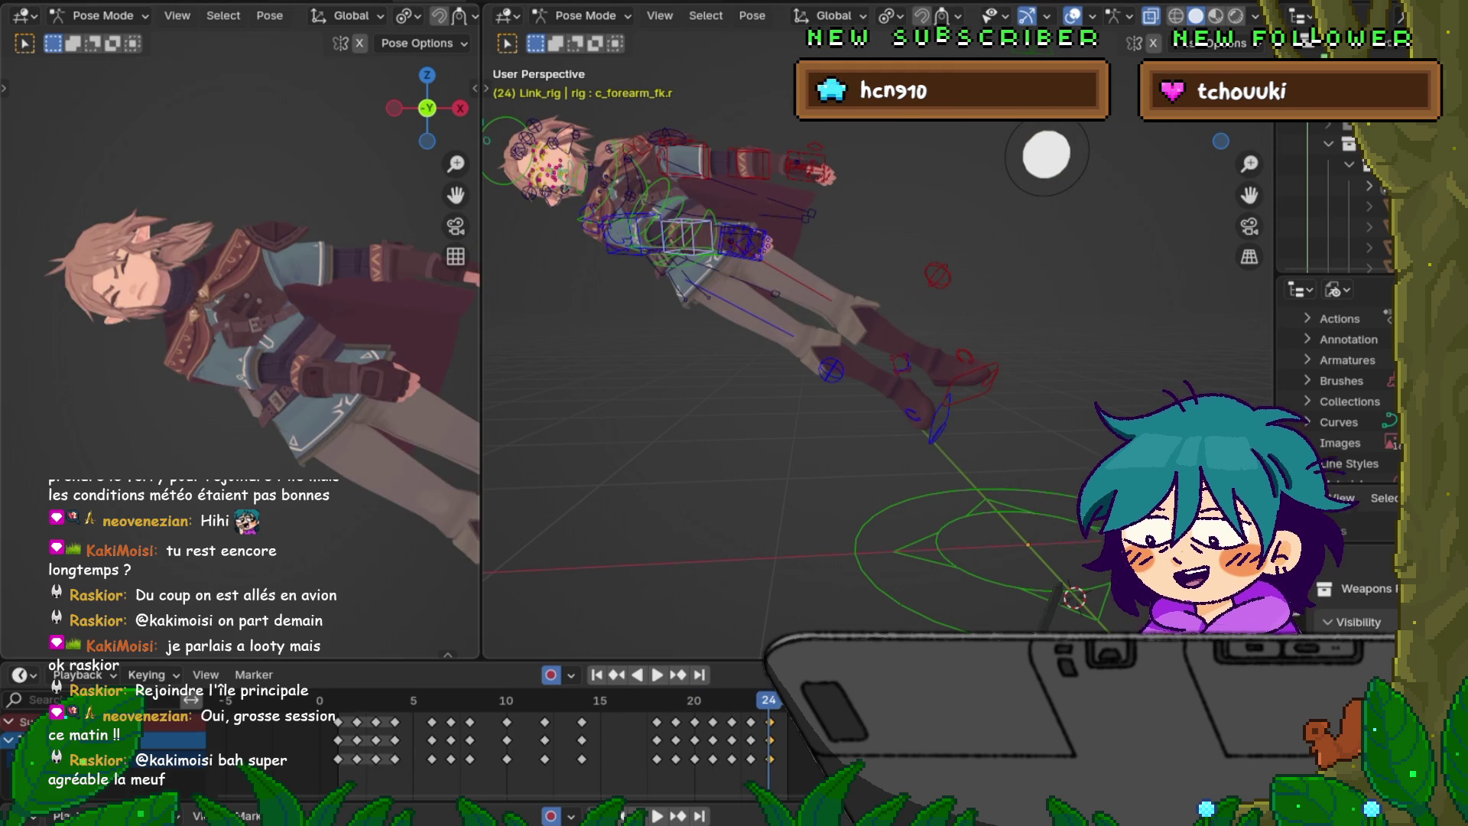
pyautogui.scroll(-5, 465, 270)
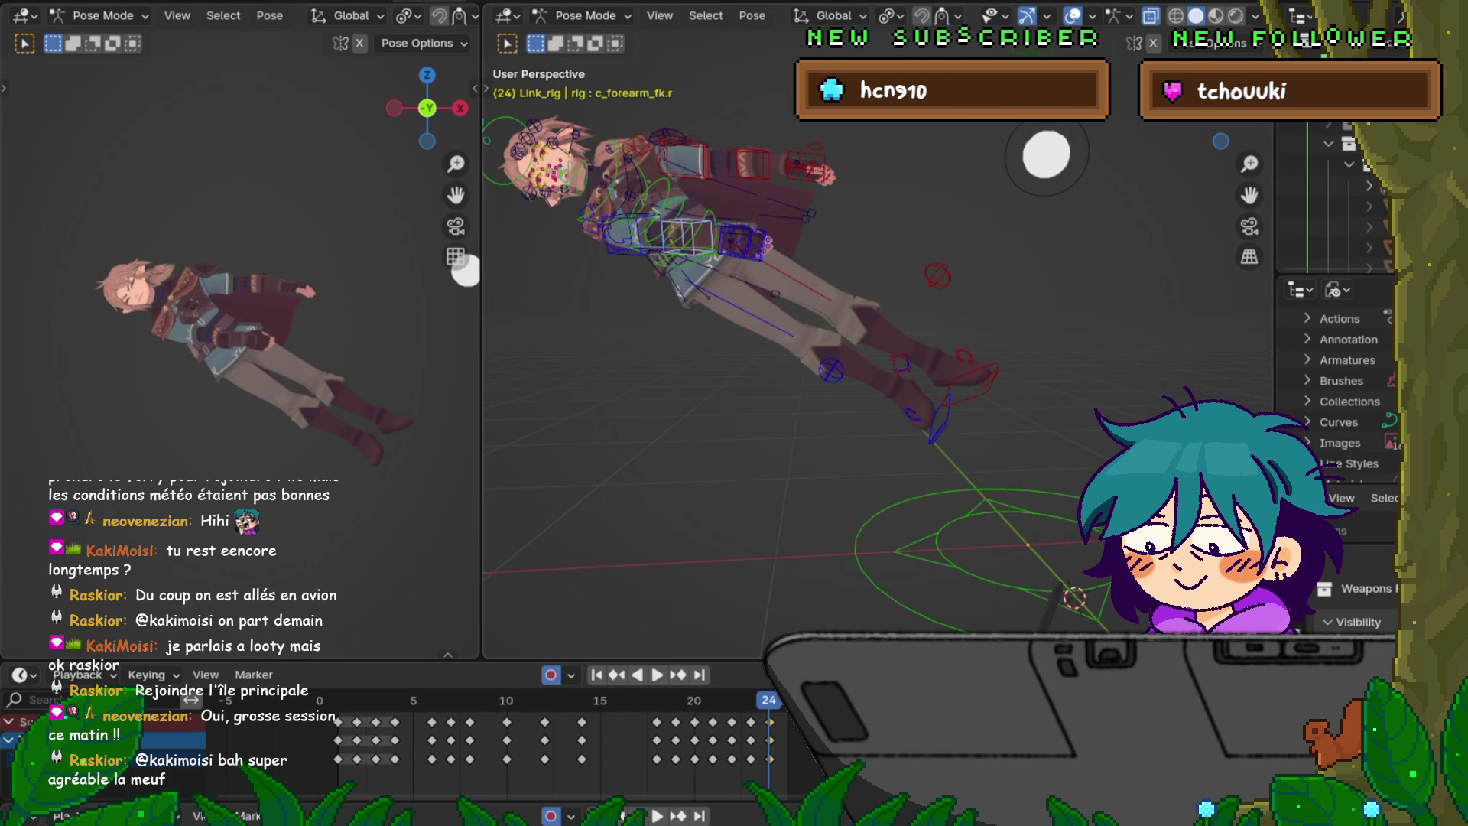
# - Select c_root.x, then move, rotate and move the whole rig again
pyautogui.click(710, 218)
pyautogui.press('g')
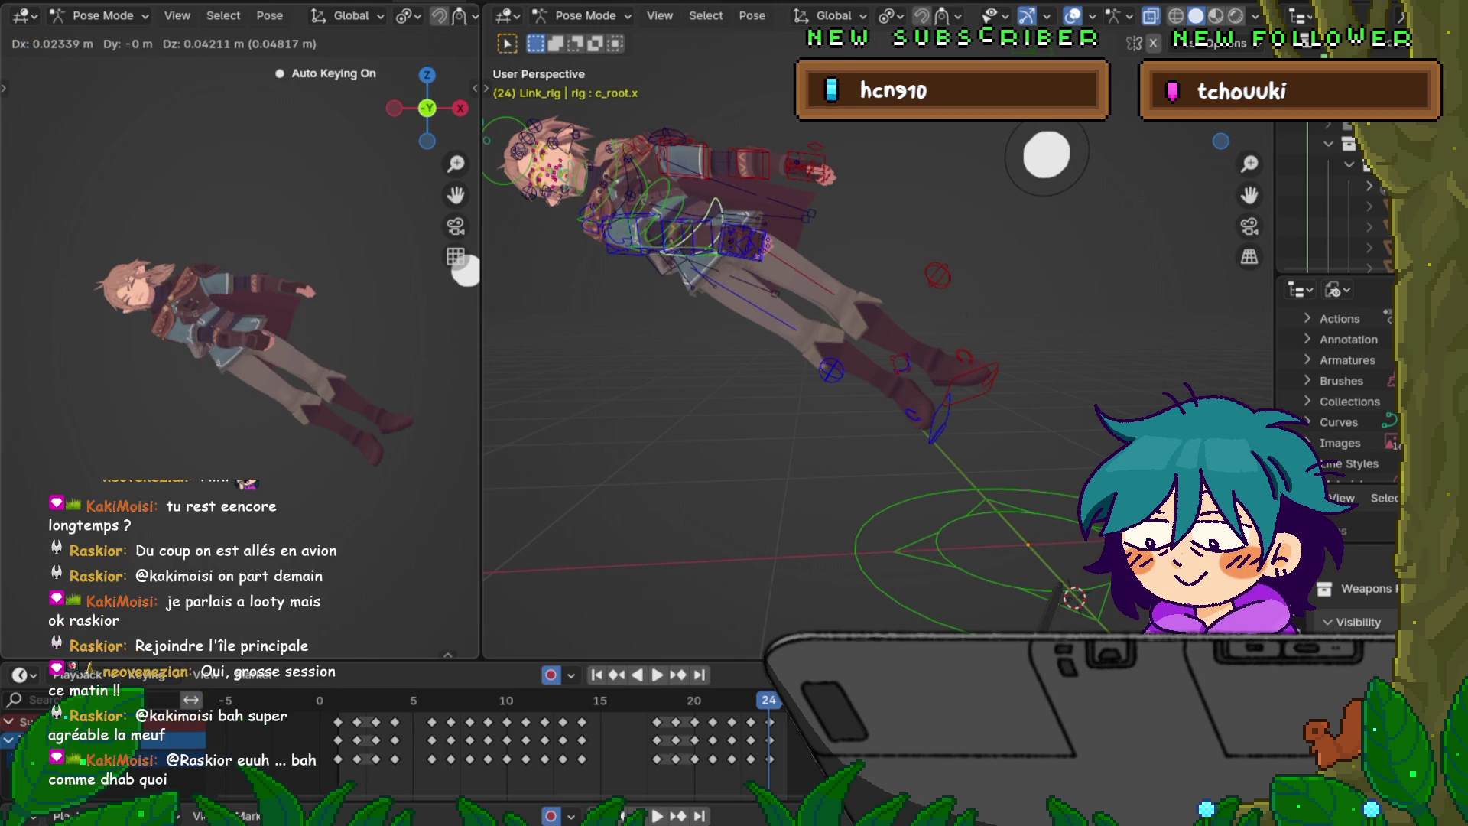
pyautogui.click(417, 311)
pyautogui.press('r')
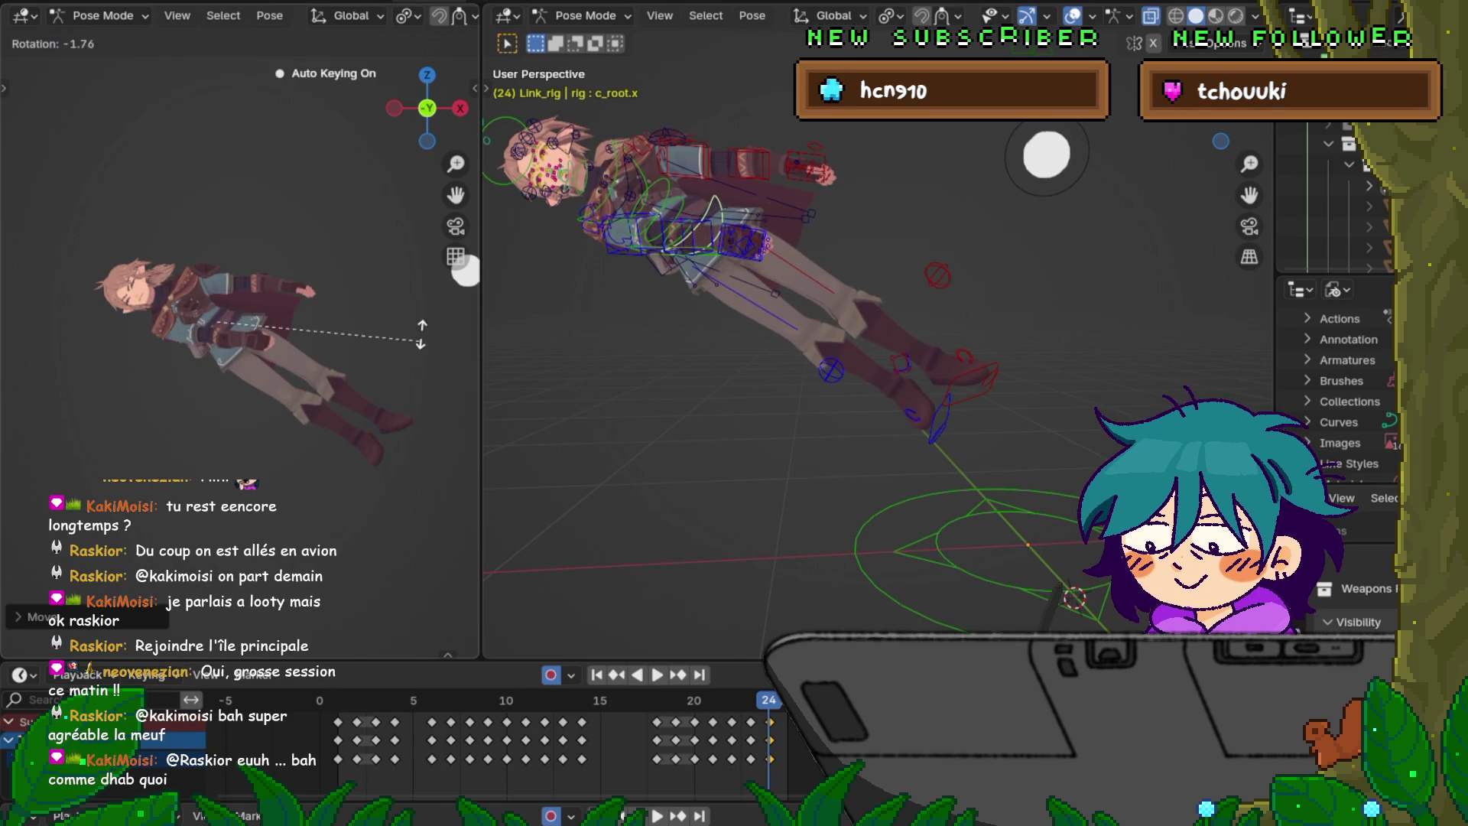
pyautogui.click(418, 311)
pyautogui.press('g')
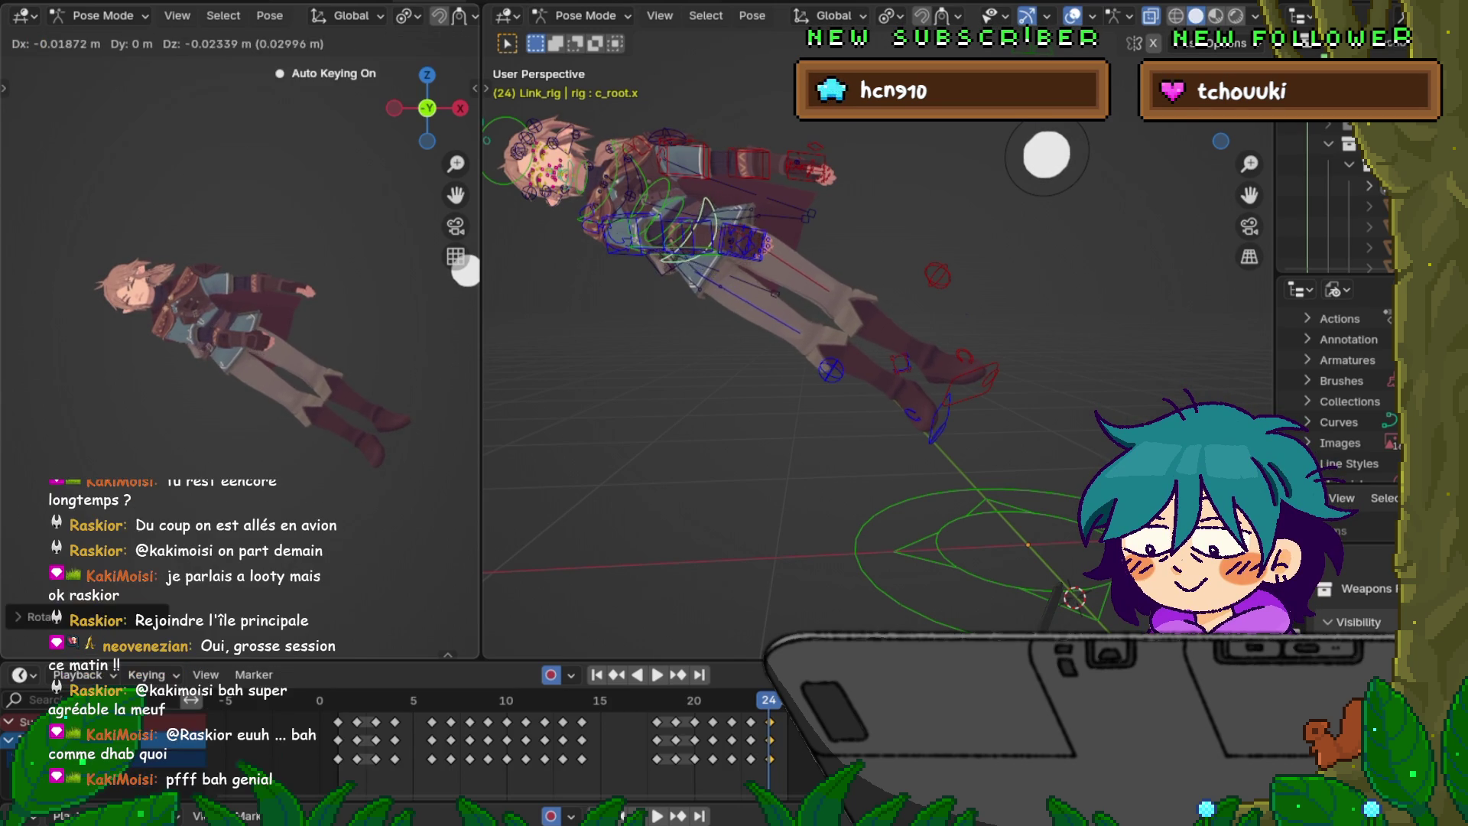
pyautogui.click(417, 311)
# - Compare the adjusted frame-24 pose with the previous state by repeatedly undoing and redoing
pyautogui.hotkey('ctrl', 'z')
pyautogui.hotkey('ctrl', 'shift', 'z')
pyautogui.hotkey('ctrl', 'z')
pyautogui.hotkey('ctrl', 'shift', 'z')
pyautogui.hotkey('ctrl', 'z')
pyautogui.hotkey('ctrl', 'shift', 'z')
pyautogui.hotkey('ctrl', 'z')
pyautogui.hotkey('ctrl', 'shift', 'z')
pyautogui.hotkey('ctrl', 'z')
pyautogui.hotkey('ctrl', 'shift', 'z')
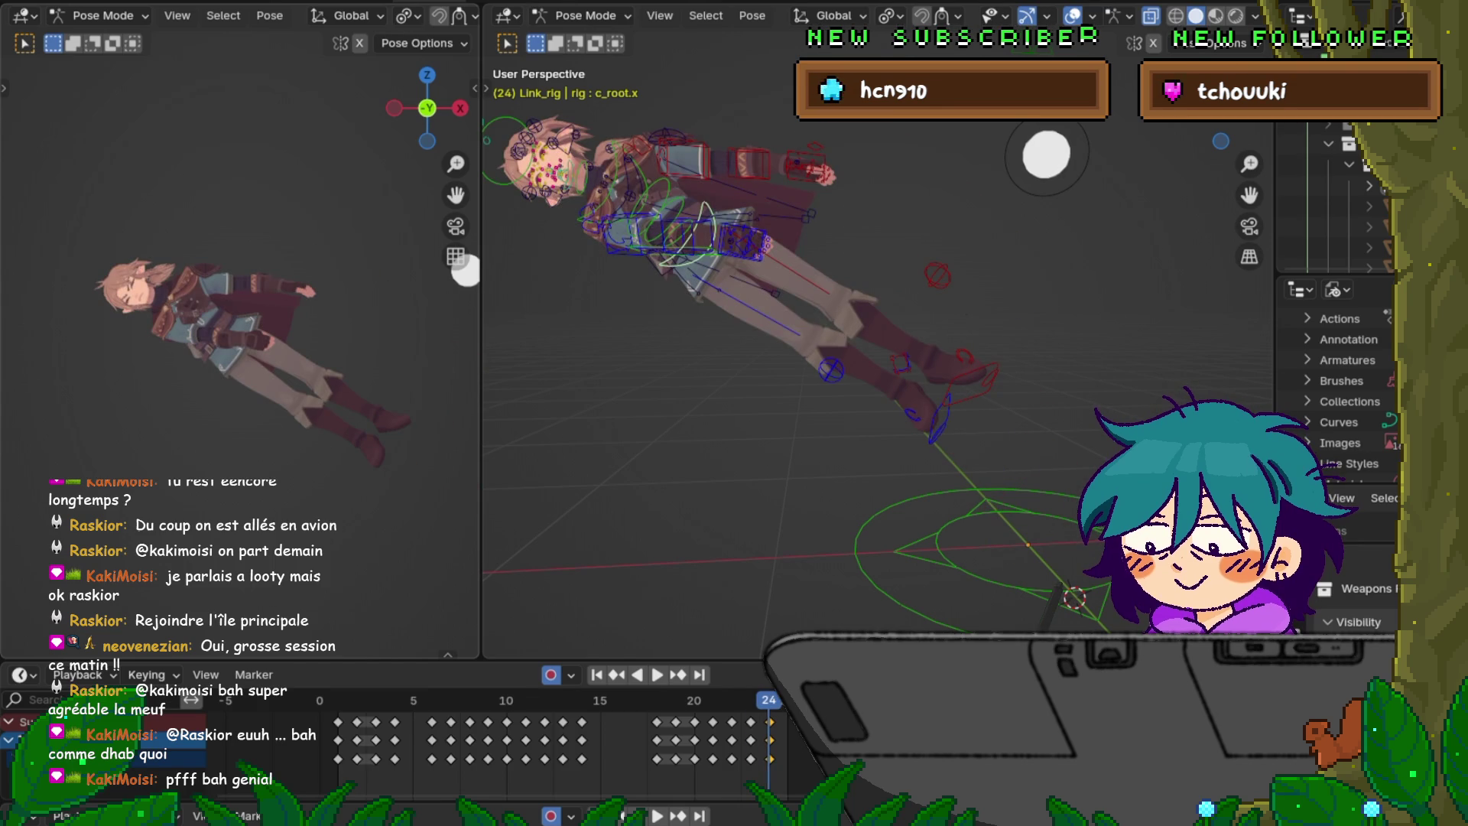
pyautogui.hotkey('ctrl', 'z')
pyautogui.hotkey('ctrl', 'shift', 'z')
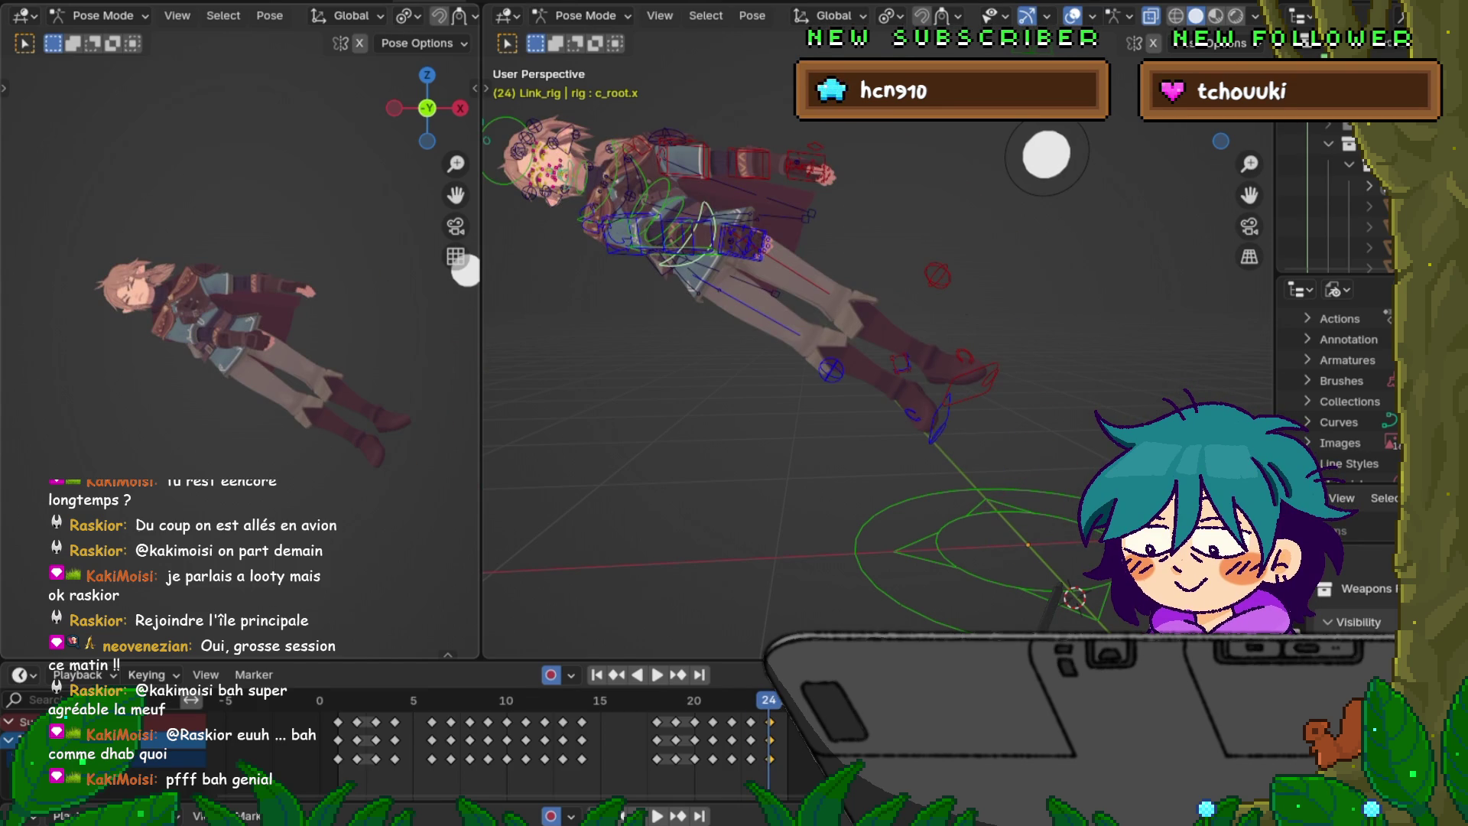
pyautogui.hotkey('ctrl', 'z')
pyautogui.hotkey('ctrl', 'shift', 'z')
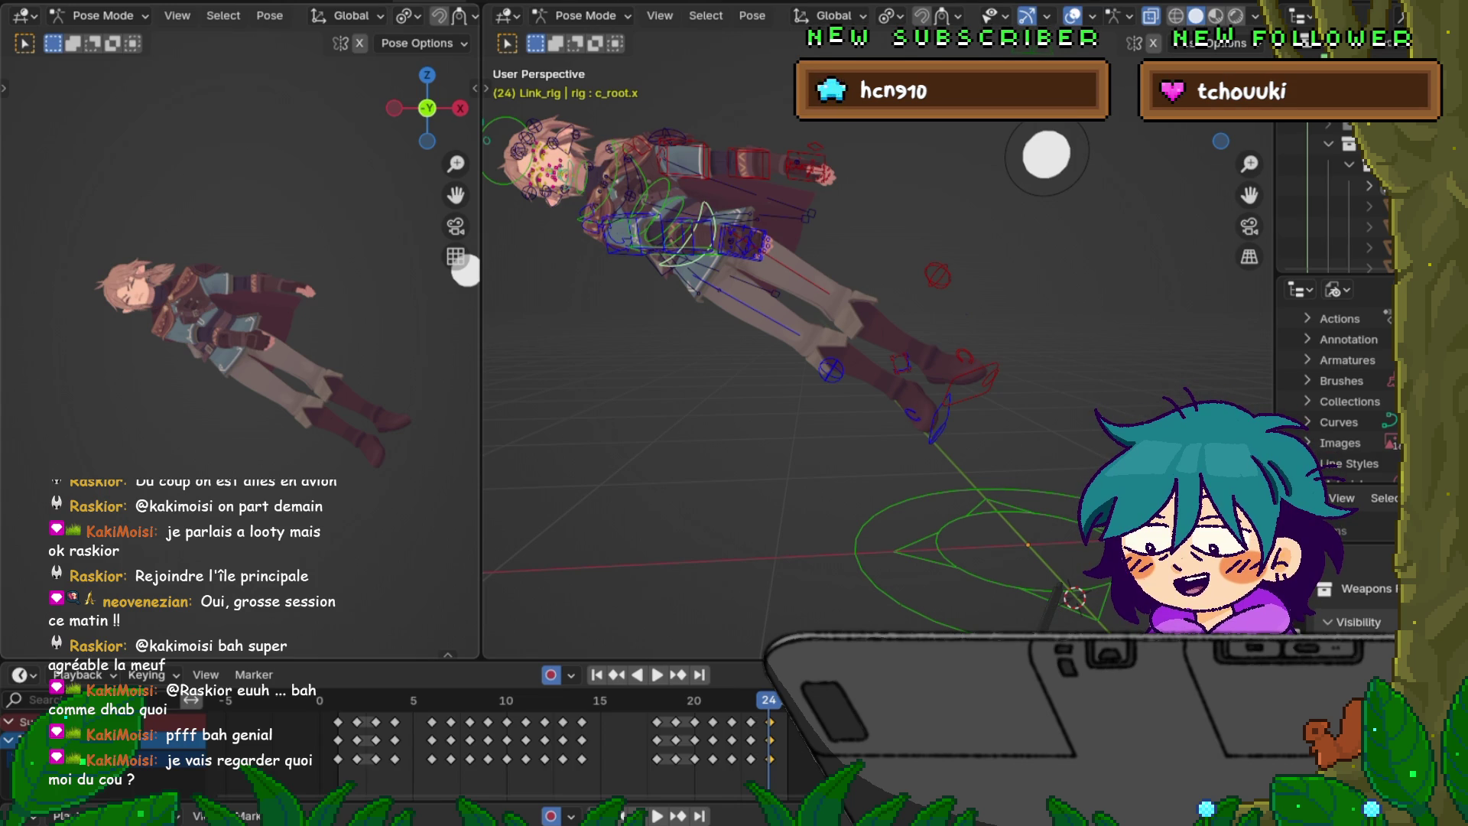
pyautogui.press('F4')
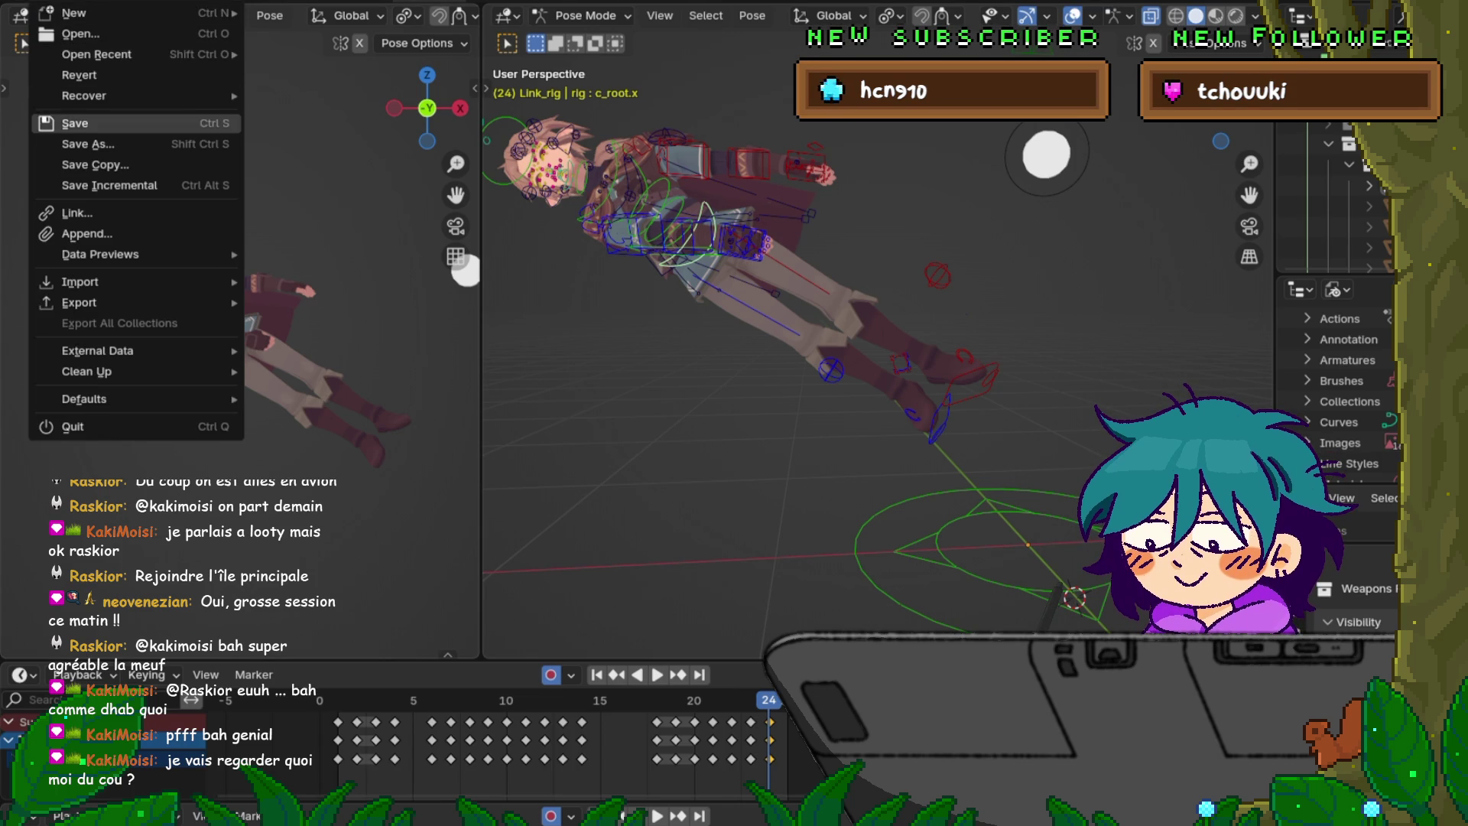
# - Save the file with the root adjustment
pyautogui.press('Return')
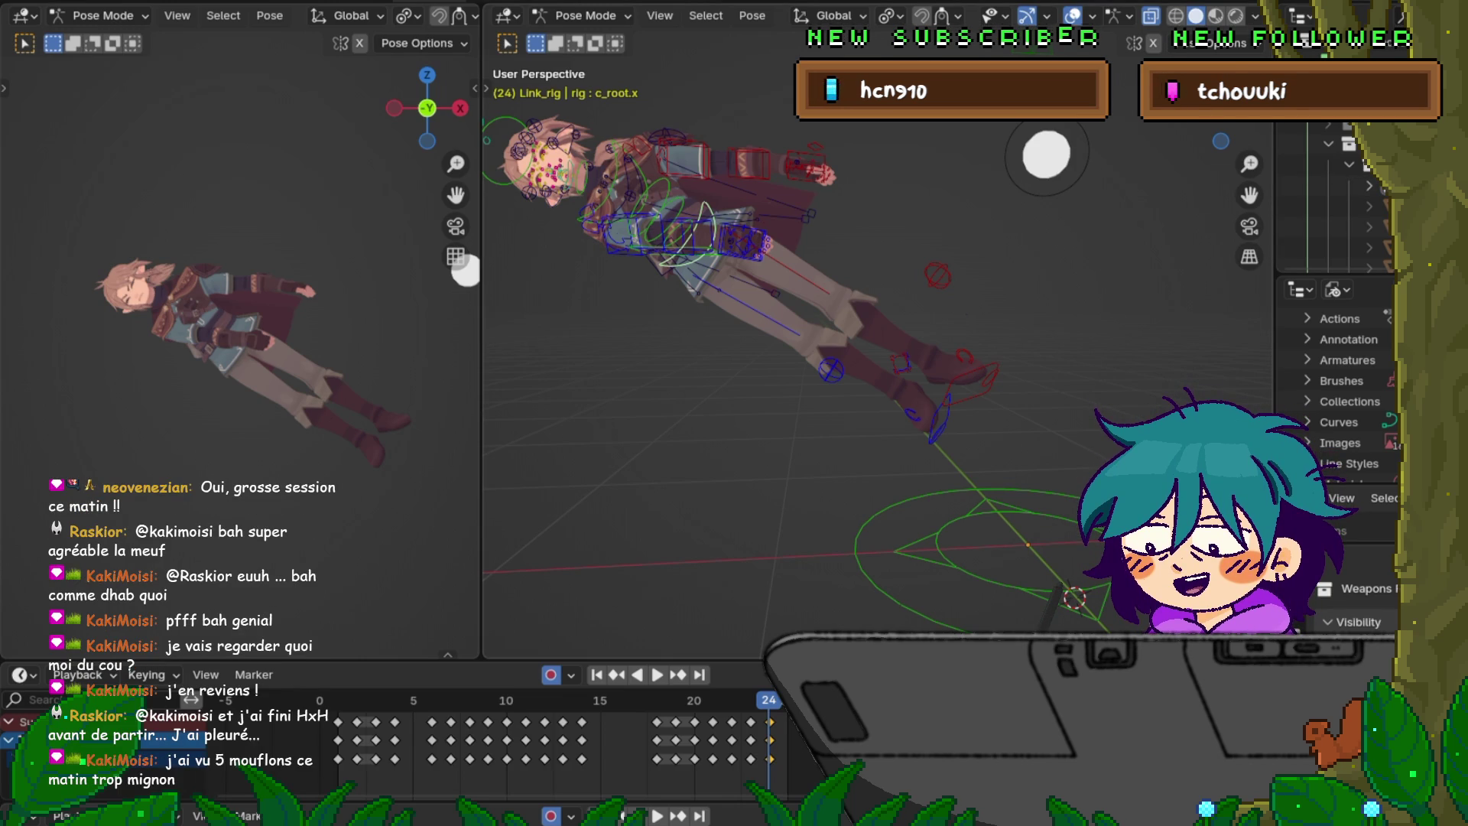
pyautogui.click(84, 2)
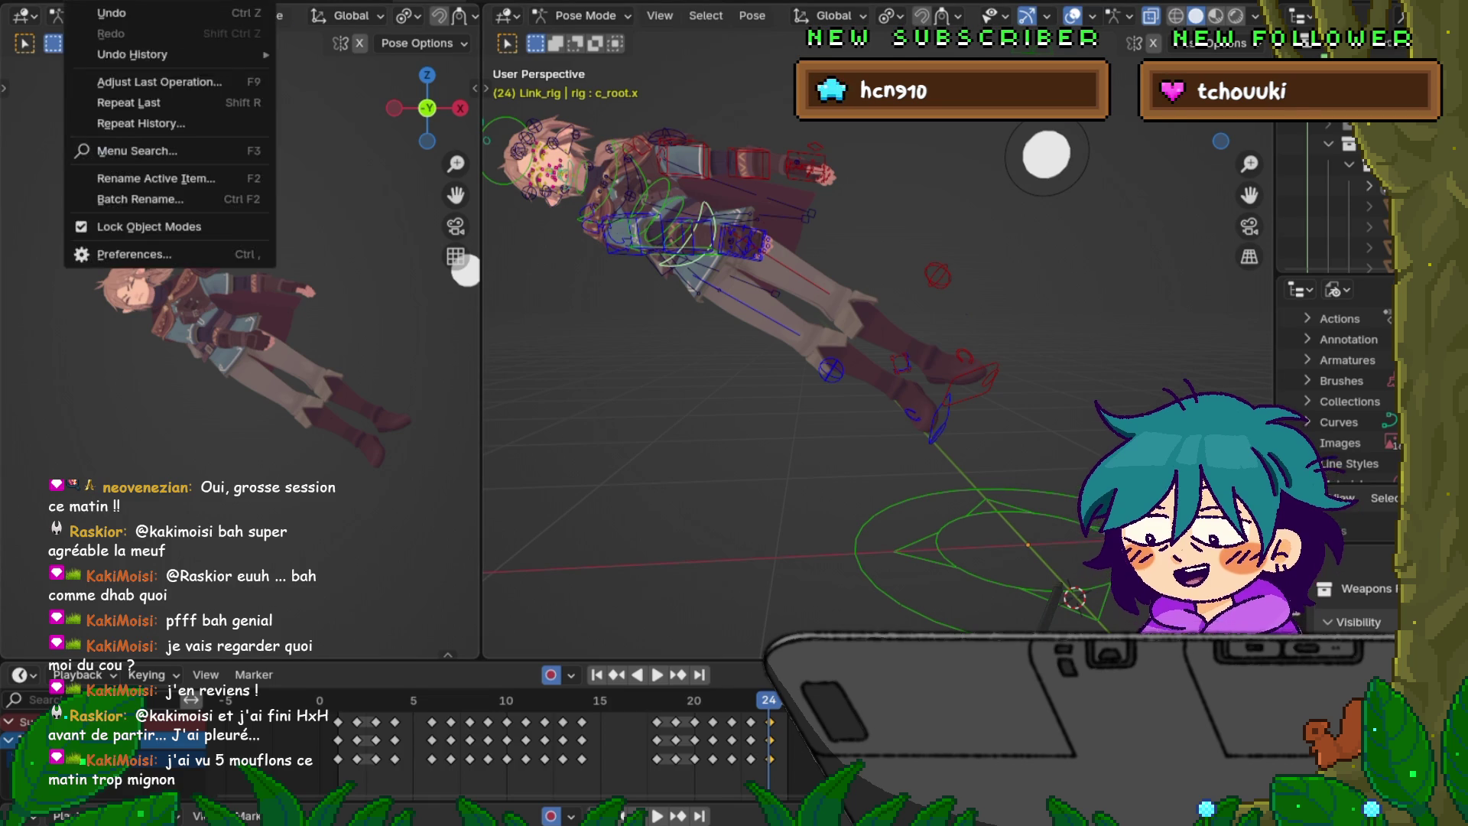
pyautogui.press('Escape')
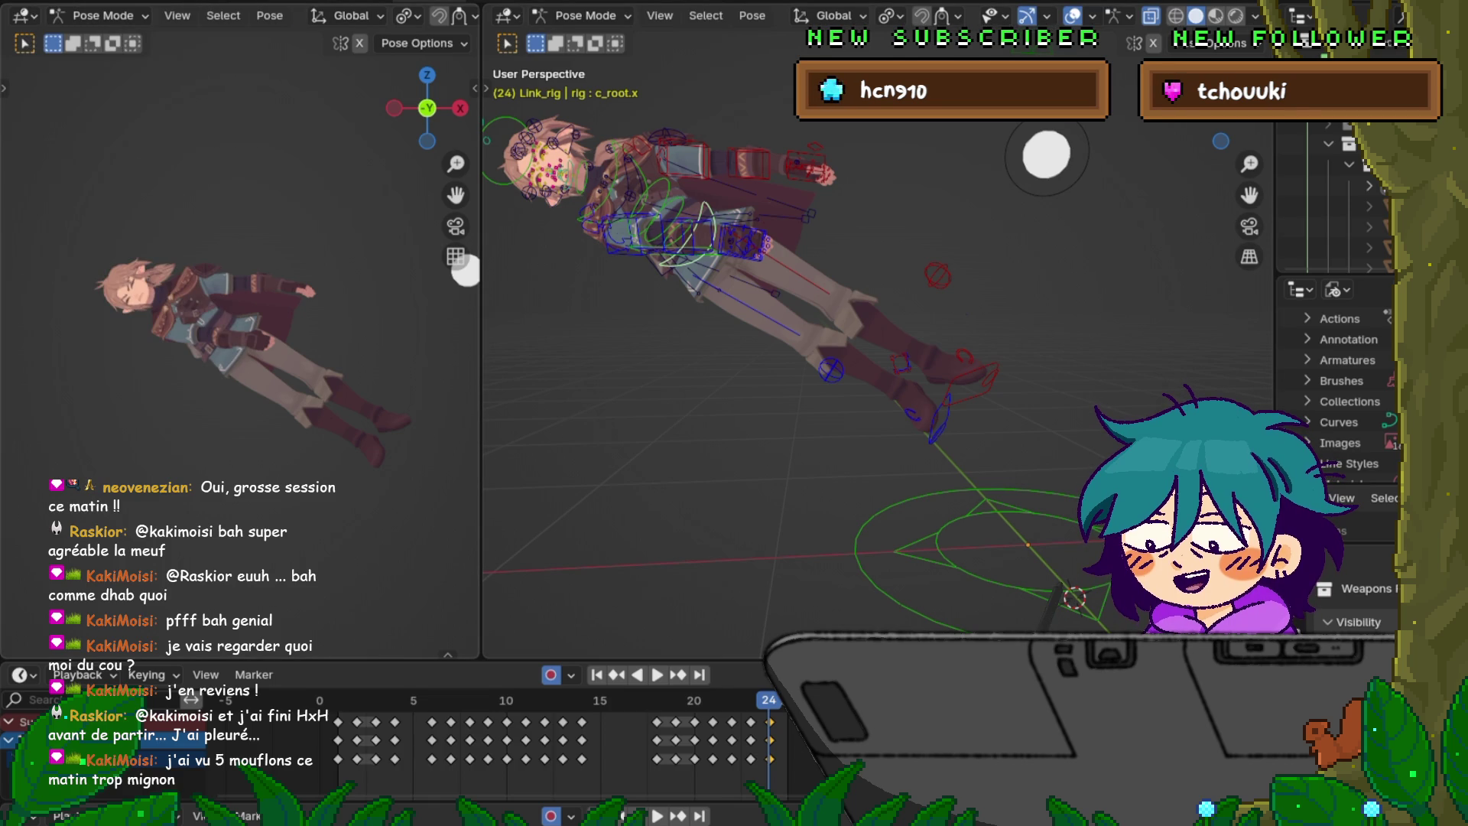
# - Step through frames 20 to 23, comparing the frame-23 pose with earlier frames
pyautogui.press('Left')
pyautogui.press('Left')
pyautogui.press('Left')
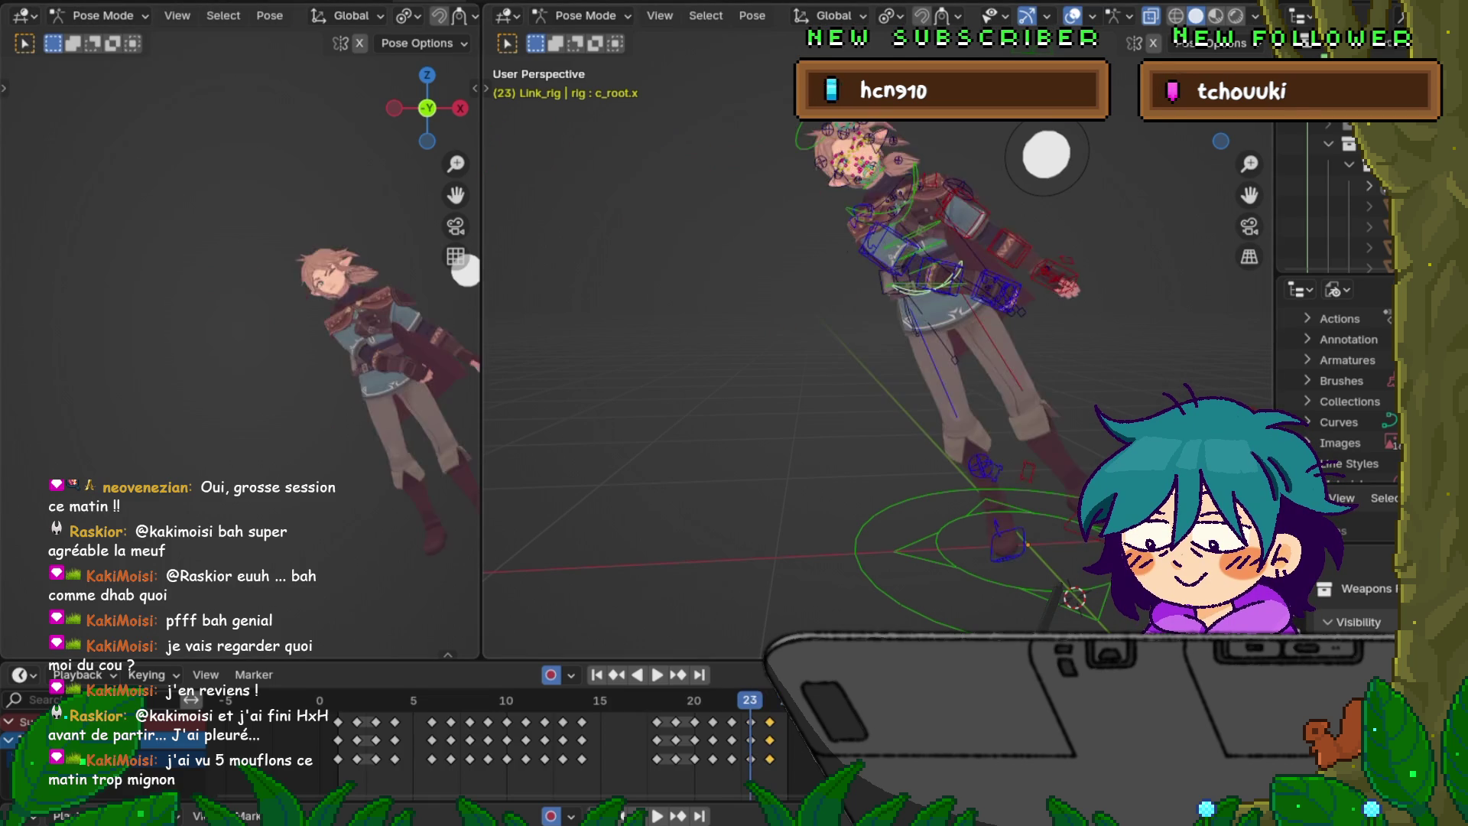
pyautogui.press('Right')
pyautogui.press('Right')
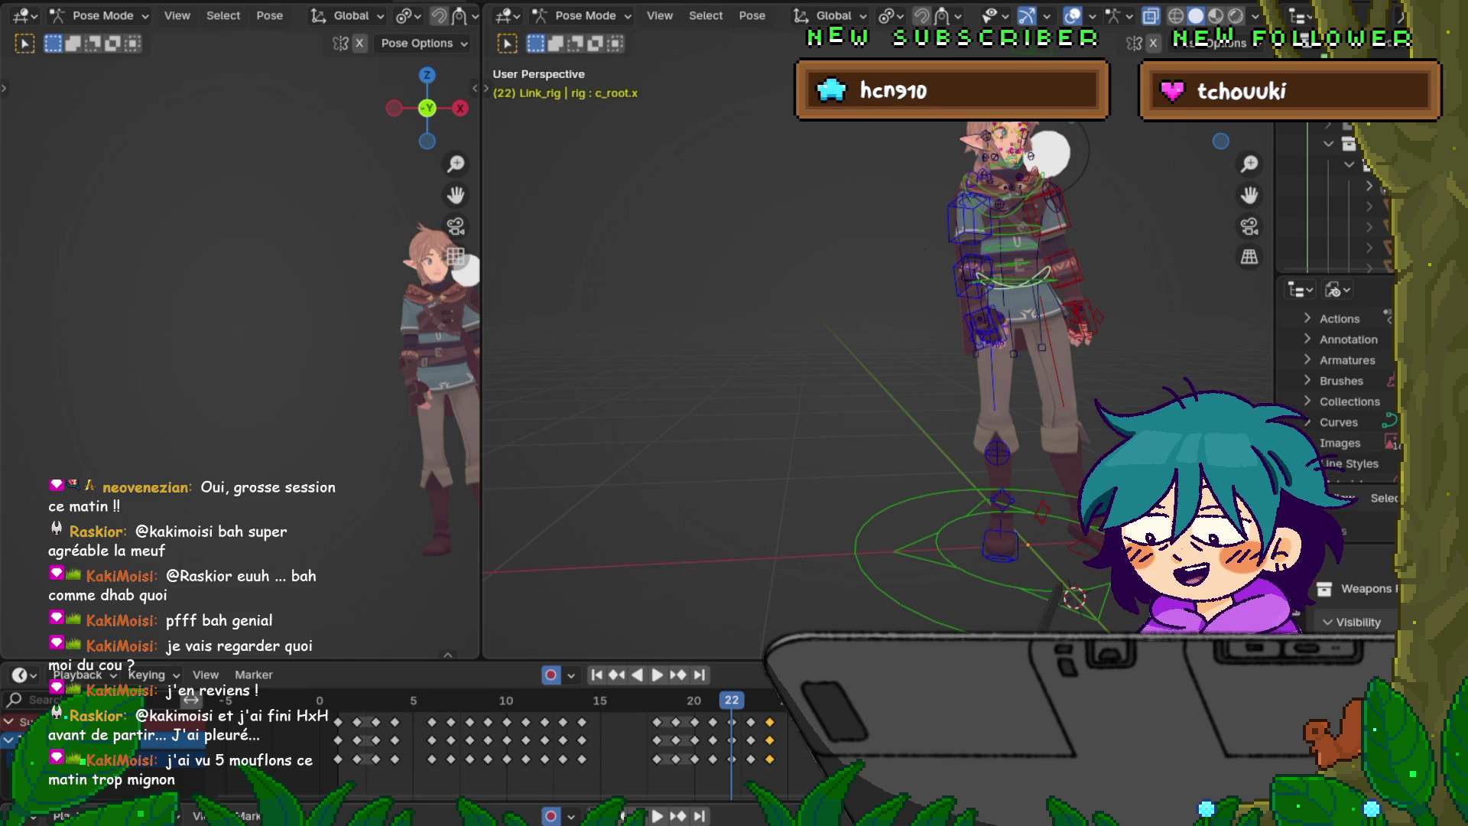
pyautogui.press('Right')
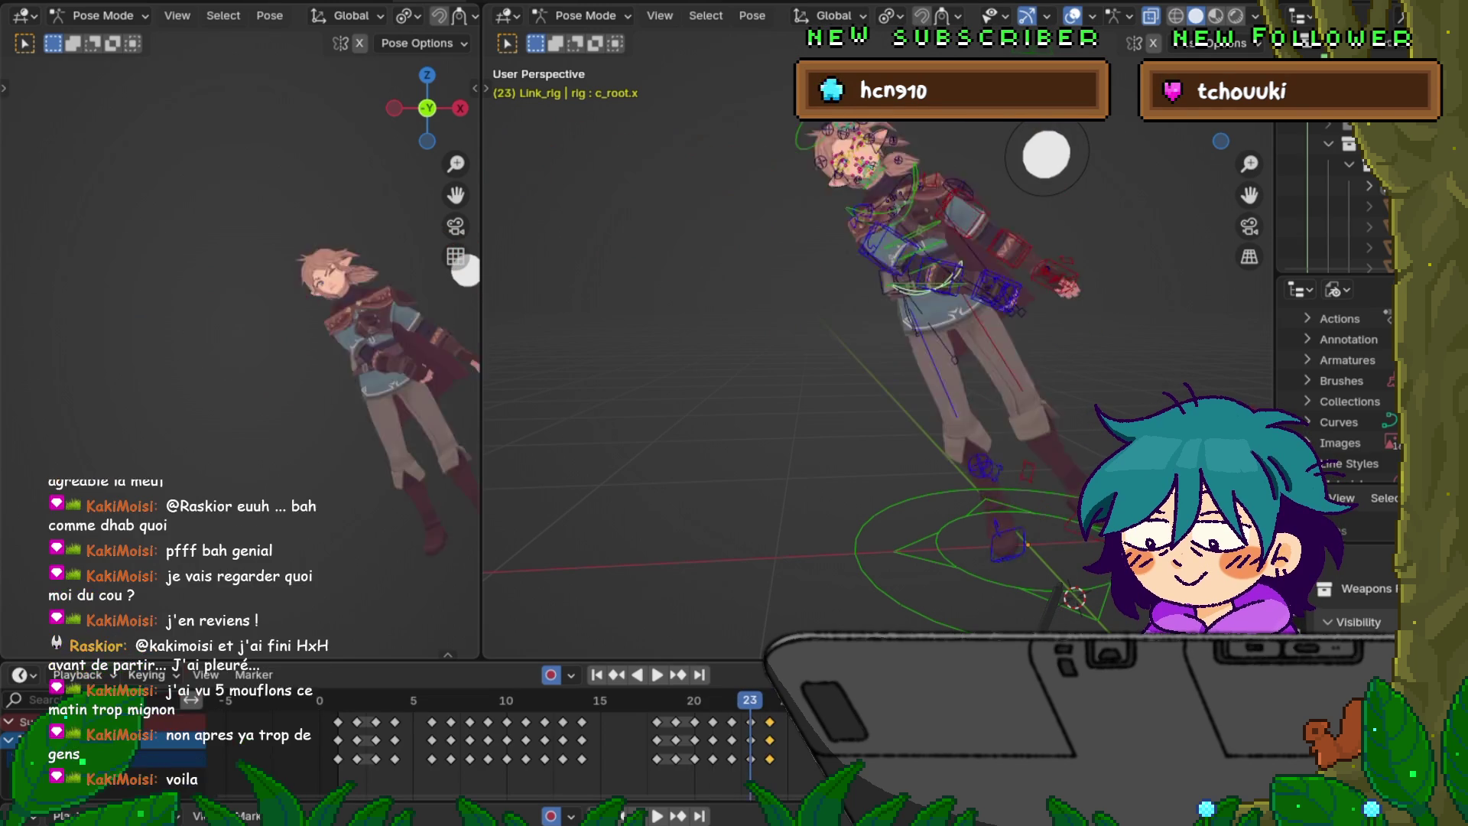
pyautogui.press('Left')
pyautogui.press('Left')
pyautogui.press('Left')
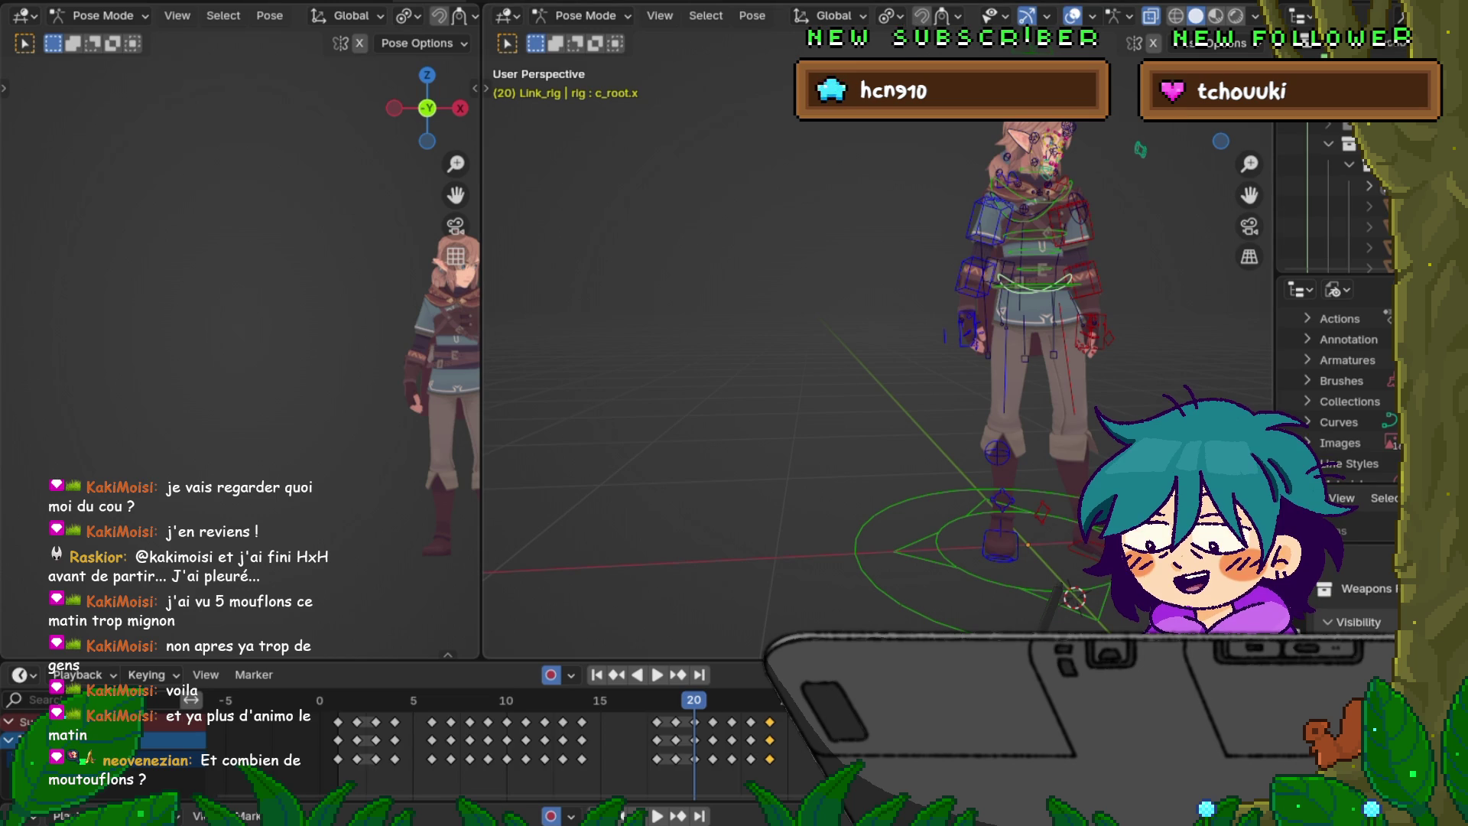
pyautogui.press('Right')
pyautogui.press('Right')
pyautogui.press('Right')
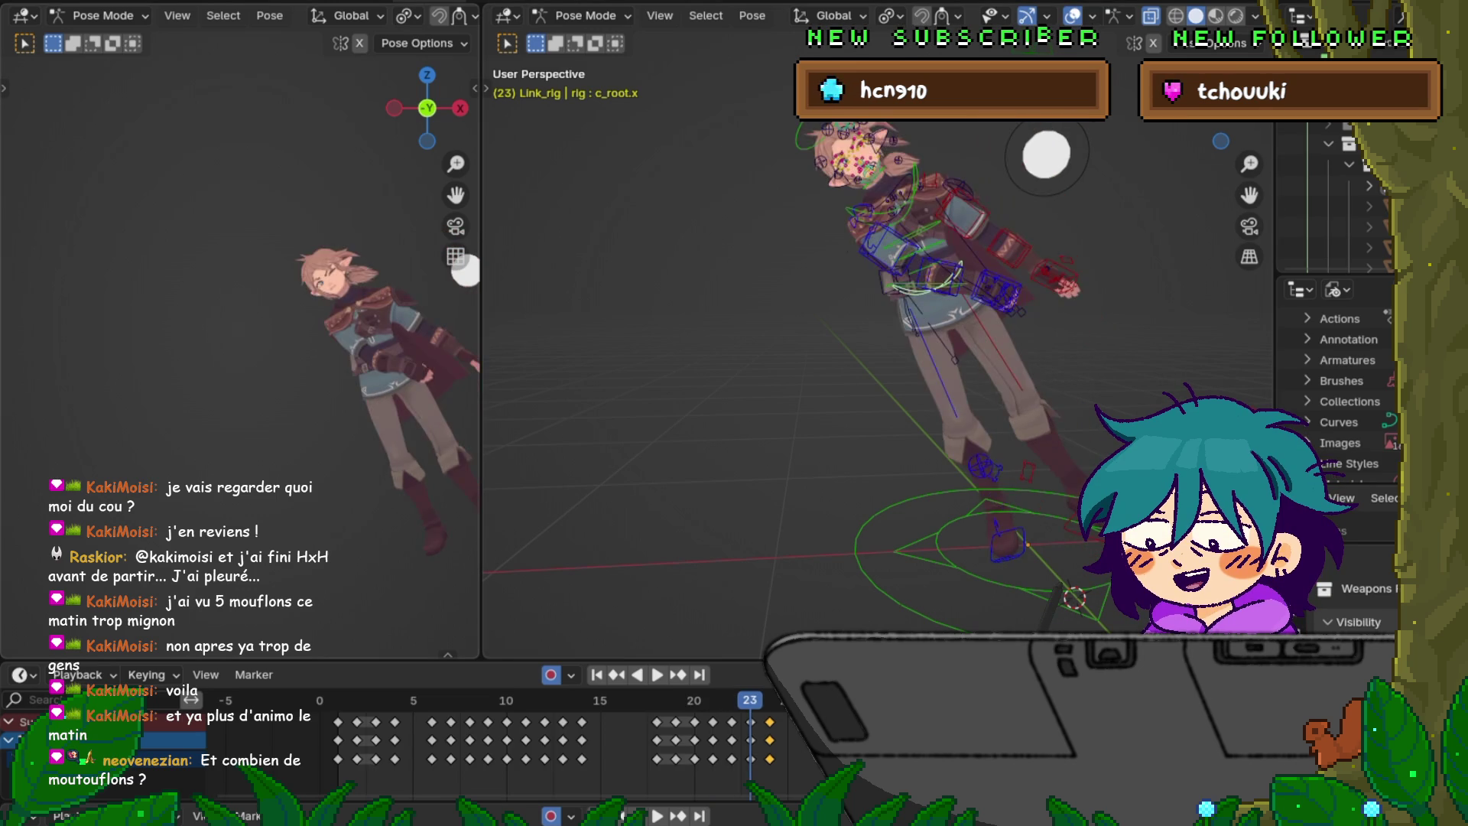
pyautogui.press('Left')
pyautogui.press('Left')
pyautogui.press('Left')
pyautogui.press('Right')
pyautogui.press('Right')
pyautogui.press('Right')
pyautogui.press('Left')
pyautogui.press('Left')
pyautogui.press('Left')
pyautogui.press('Right')
pyautogui.press('Right')
pyautogui.press('Right')
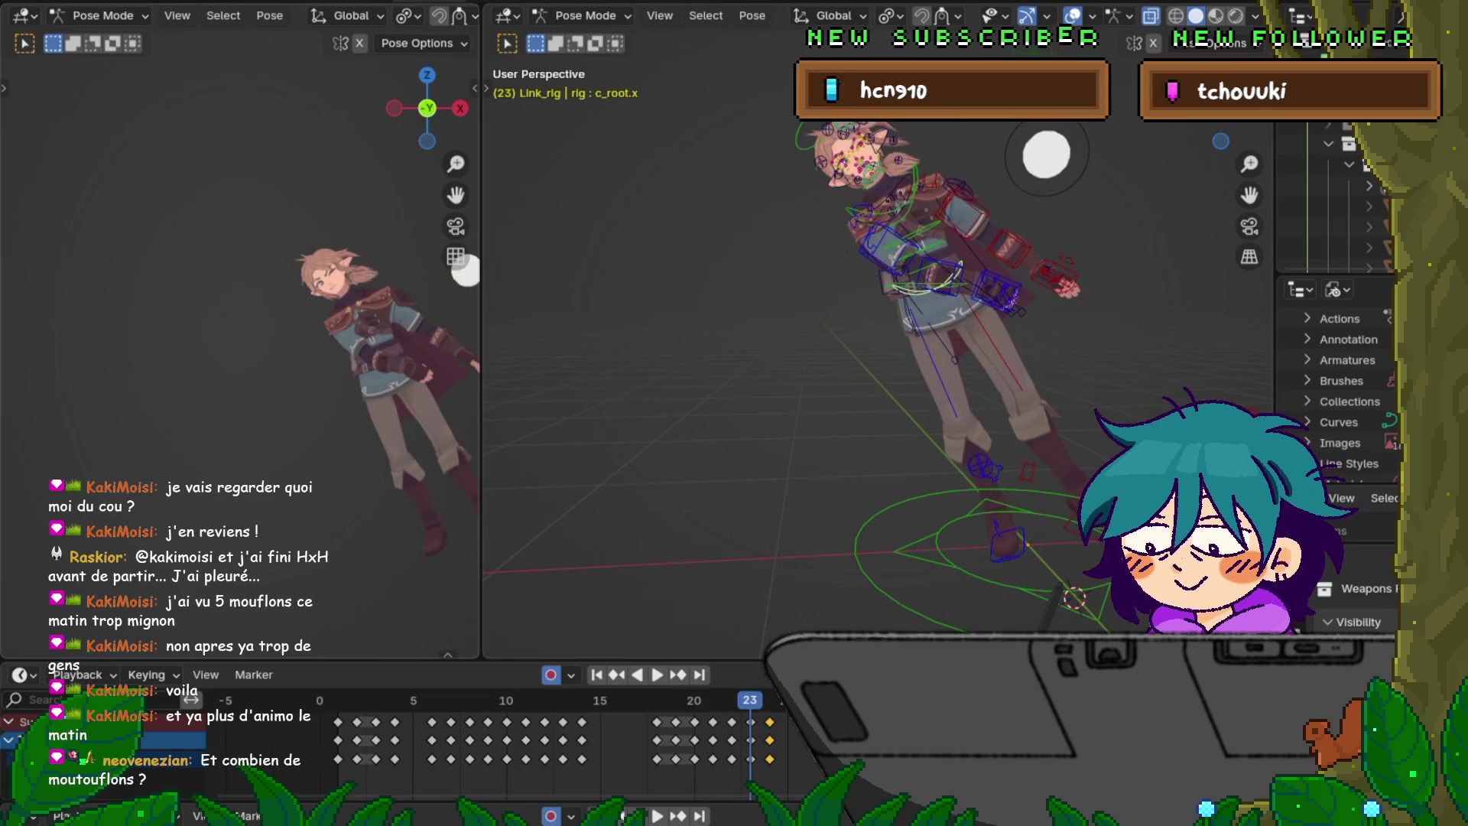
# - Save the file, then flip between frames 23 and 24 to check the fall
pyautogui.press('F4')
pyautogui.click(77, 123)
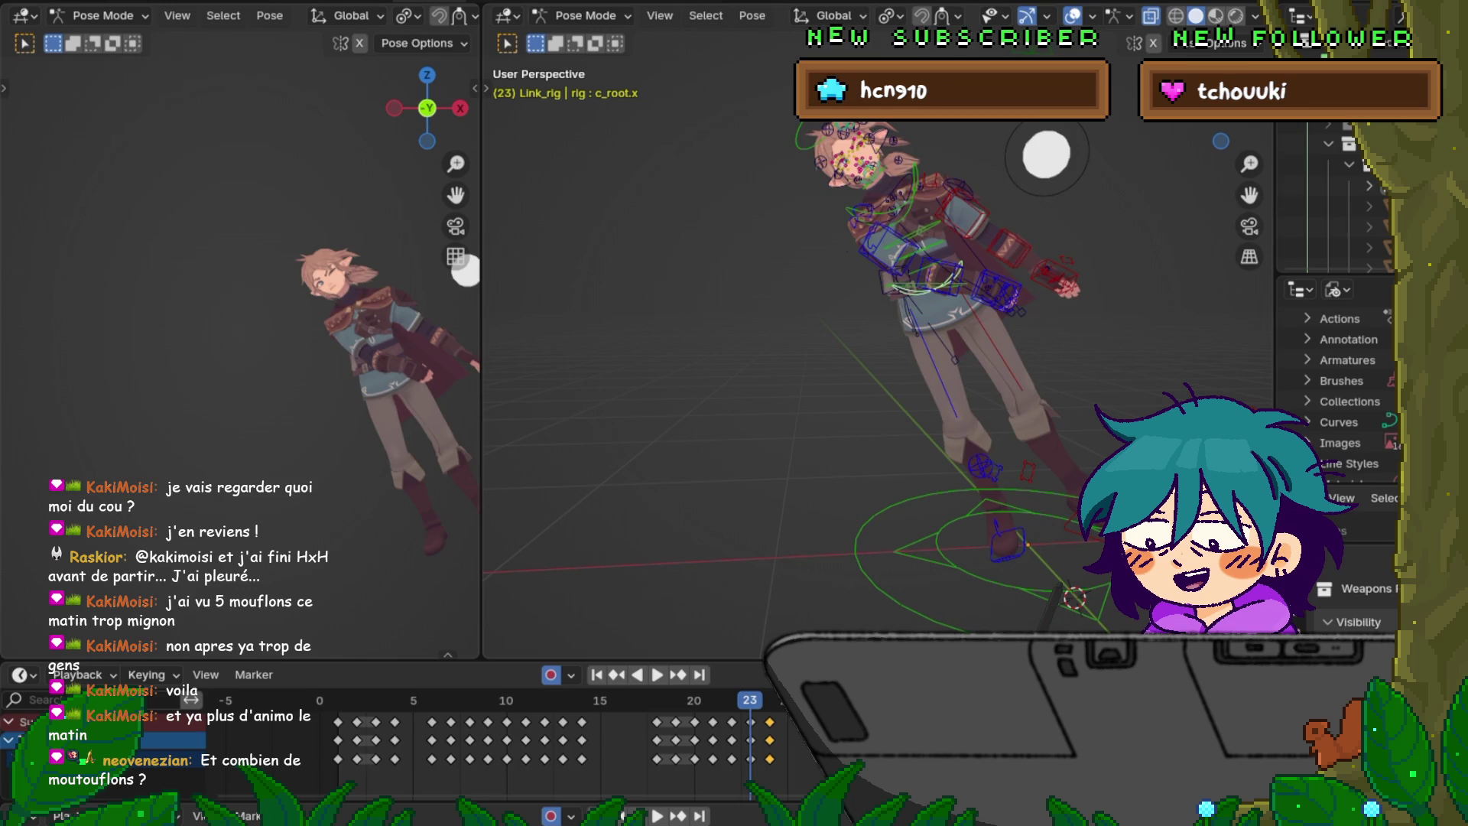
pyautogui.press('Left')
pyautogui.press('Right')
pyautogui.press('Right')
pyautogui.press('Left')
pyautogui.press('Right')
pyautogui.press('Left')
pyautogui.press('Right')
pyautogui.press('Left')
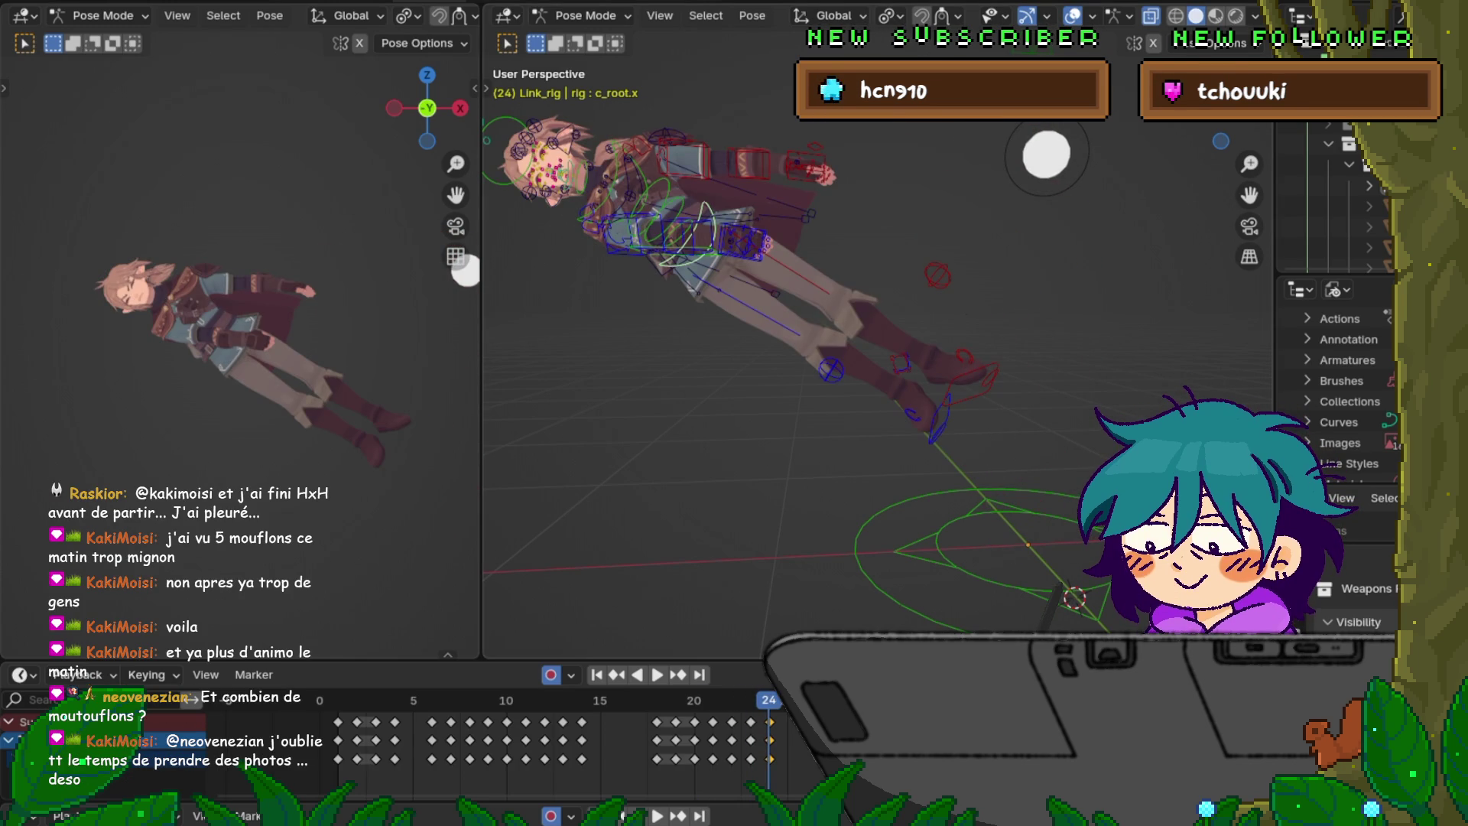
# - Rotate the left upper arm control c_arm_fk.l around the X axis
pyautogui.click(684, 159)
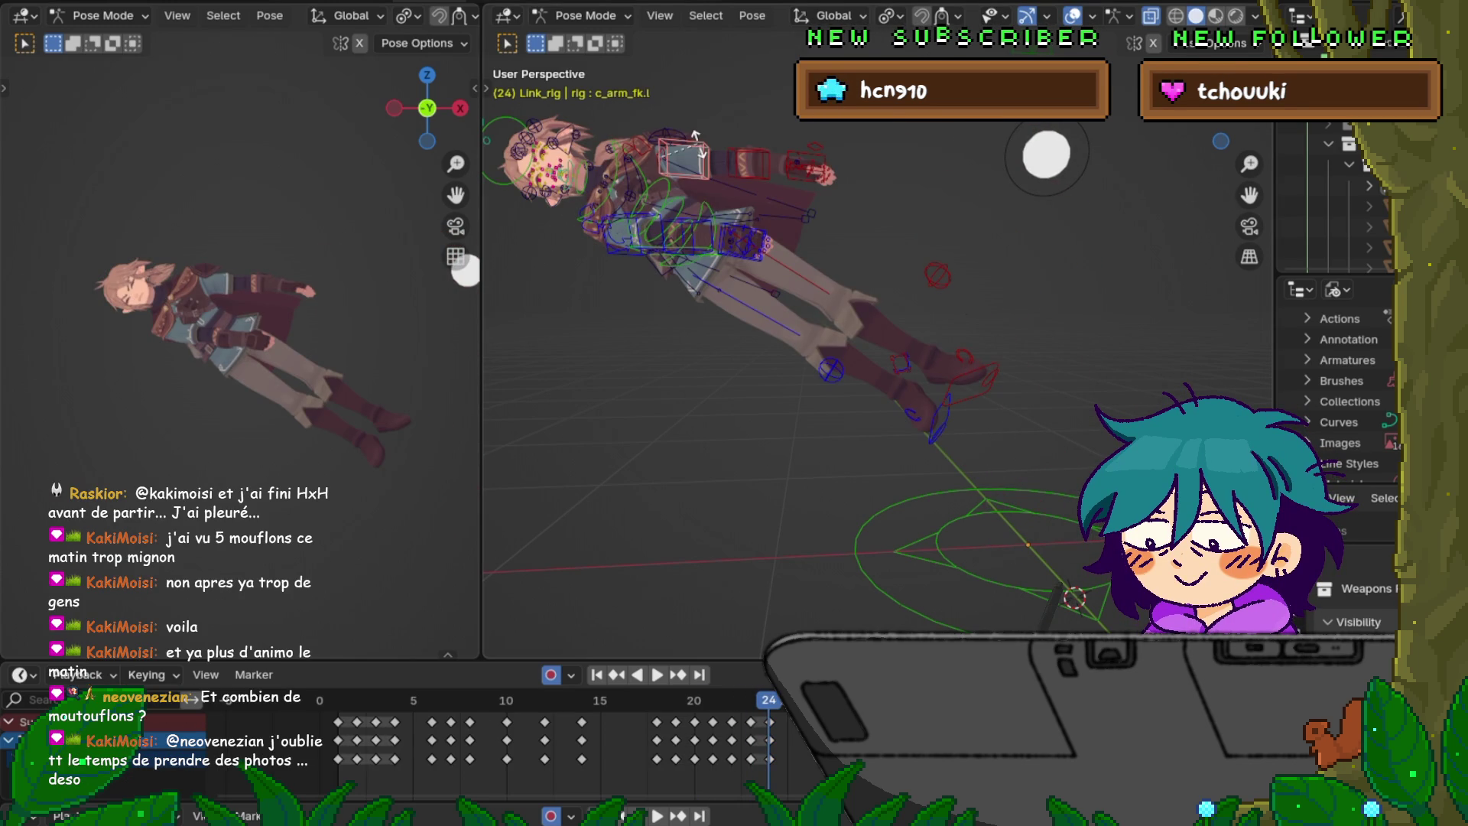
pyautogui.press('r')
pyautogui.press('z')
pyautogui.press('Escape')
pyautogui.press('r')
pyautogui.press('x')
pyautogui.click(705, 153)
# - Rotate the left forearm c_forearm_fk.l and left hand c_hand_fk.l controls
pyautogui.click(748, 163)
pyautogui.press('r')
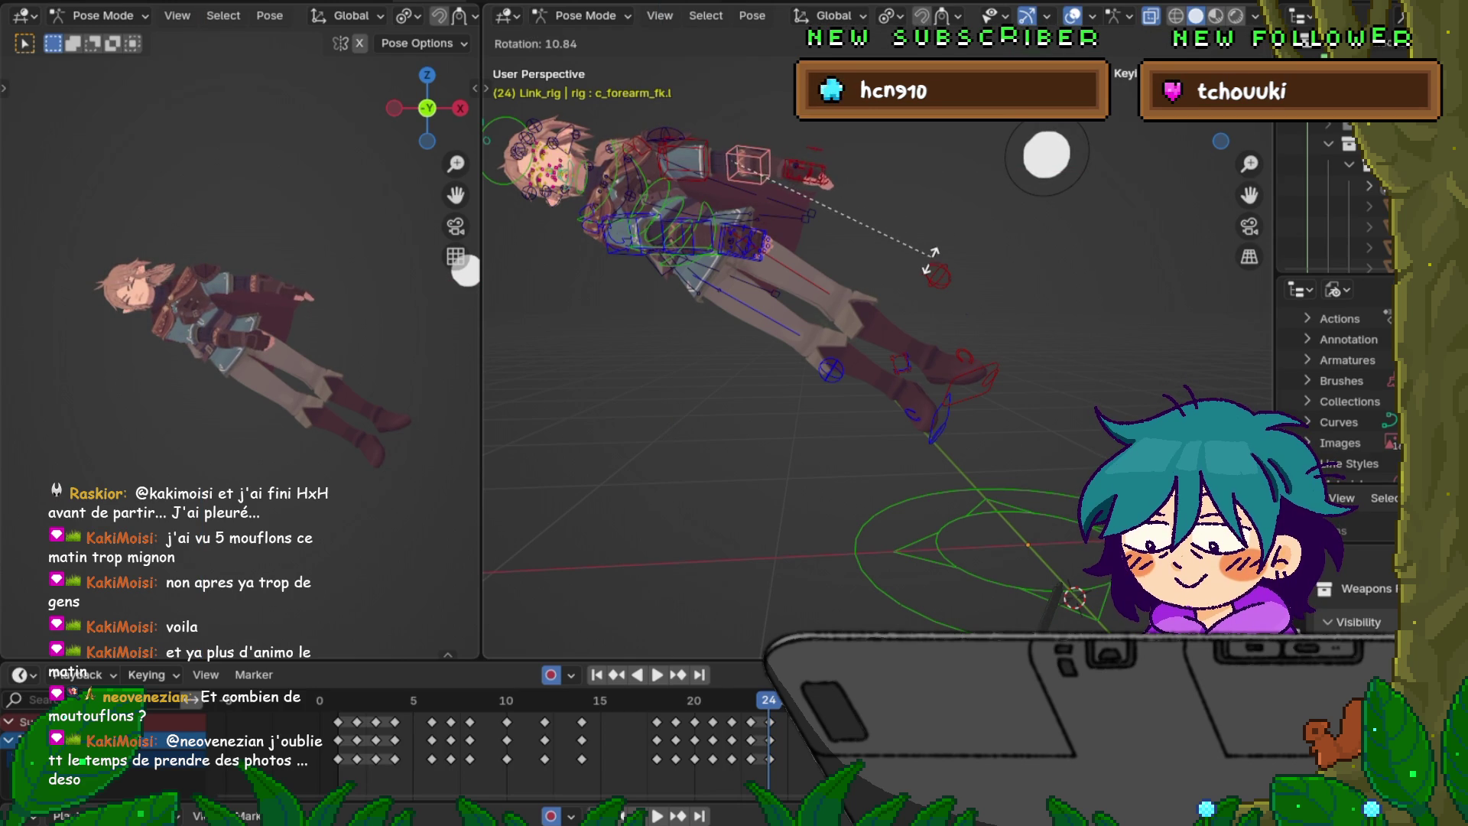
pyautogui.click(915, 268)
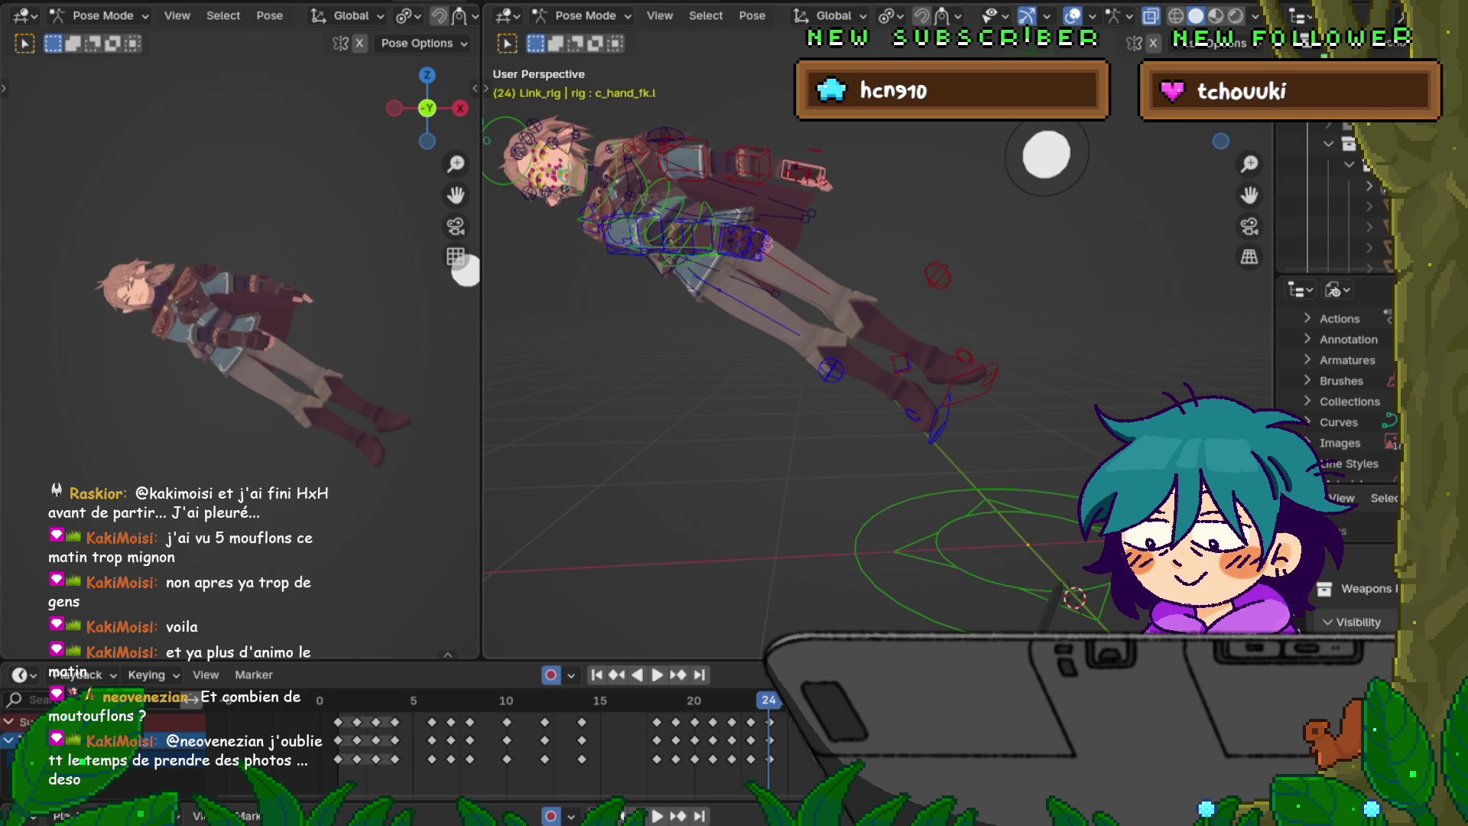
pyautogui.click(802, 174)
pyautogui.press('r')
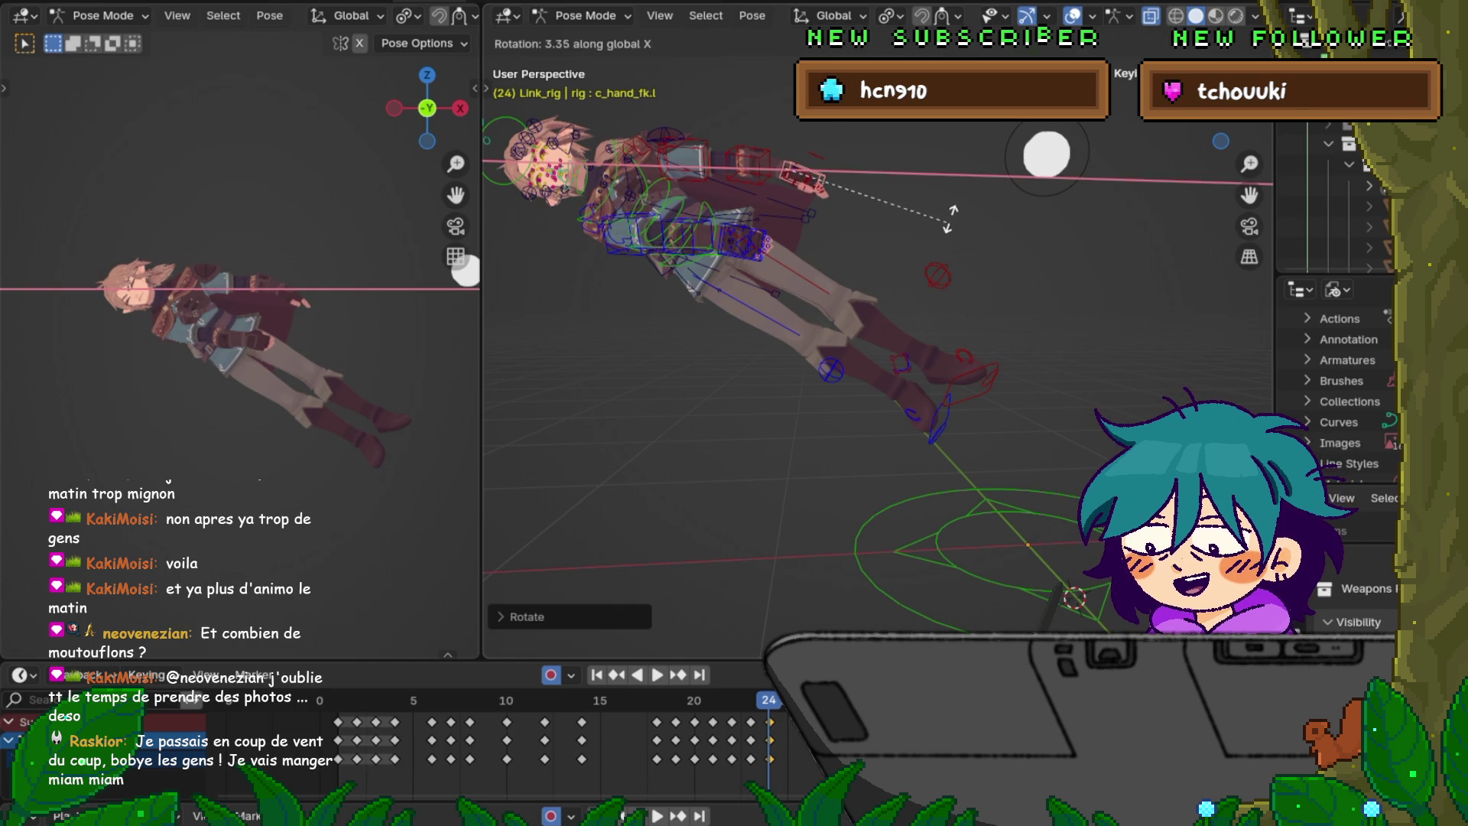
pyautogui.click(936, 203)
# - Compare neighbouring frames, then rotate the left forearm slightly back
pyautogui.press('Left')
pyautogui.press('Right')
pyautogui.press('Left')
pyautogui.press('Right')
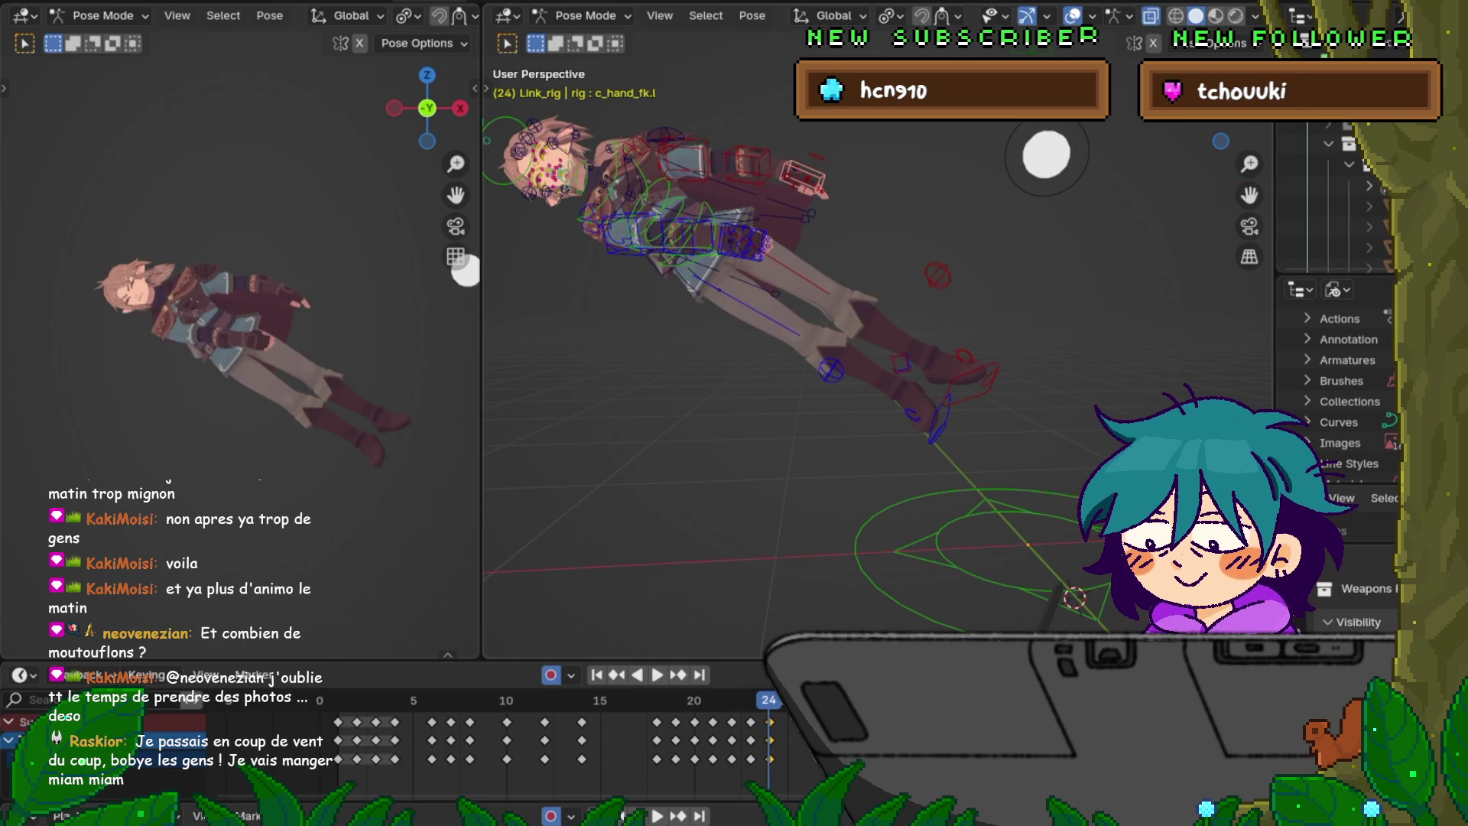
pyautogui.click(747, 164)
pyautogui.press('r')
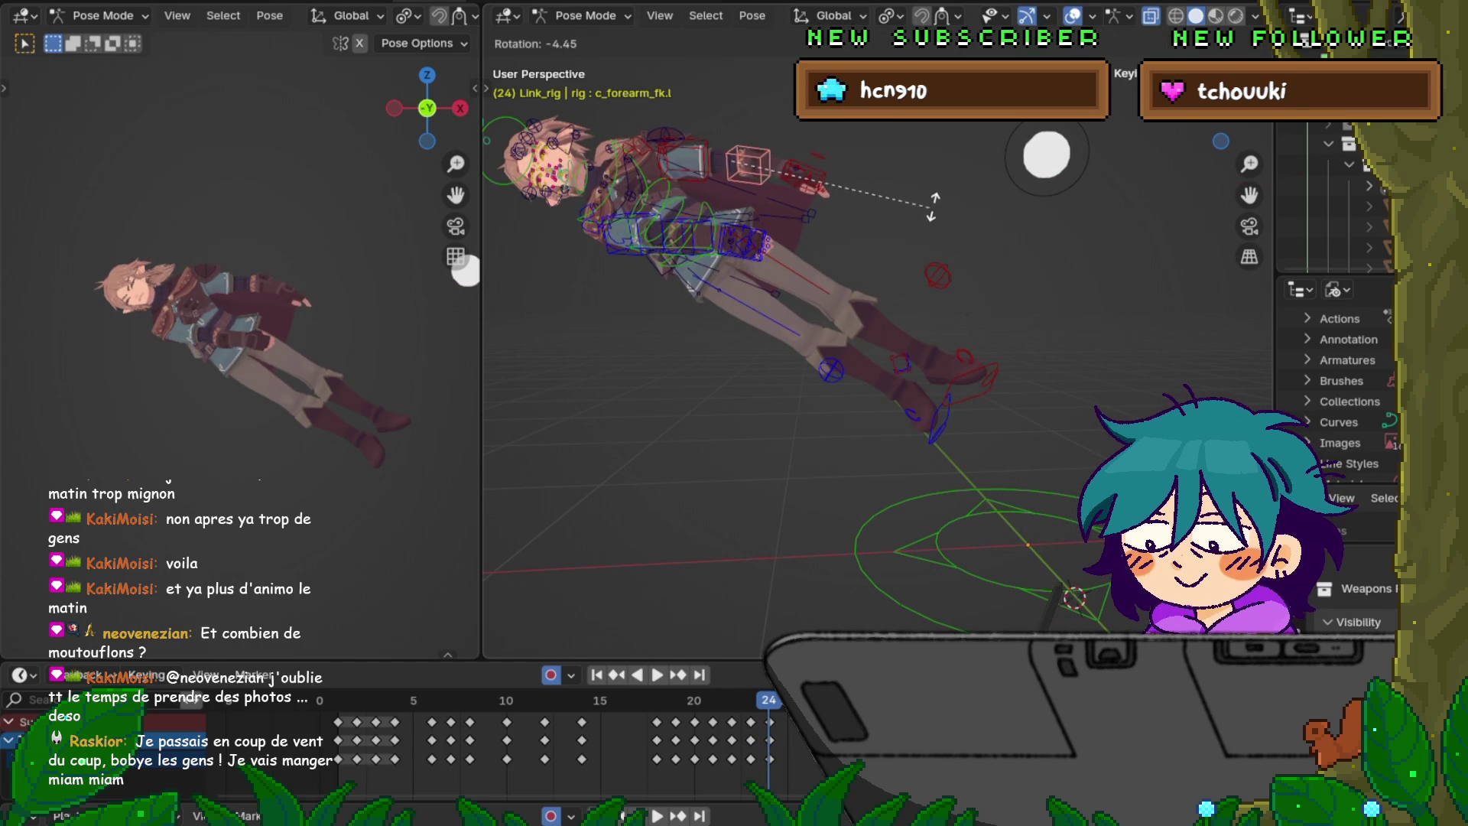
pyautogui.click(936, 202)
# - Rotate the left upper arm again, keying frame 24, and check it against frame 23
pyautogui.click(683, 158)
pyautogui.press('r')
pyautogui.click(394, 271)
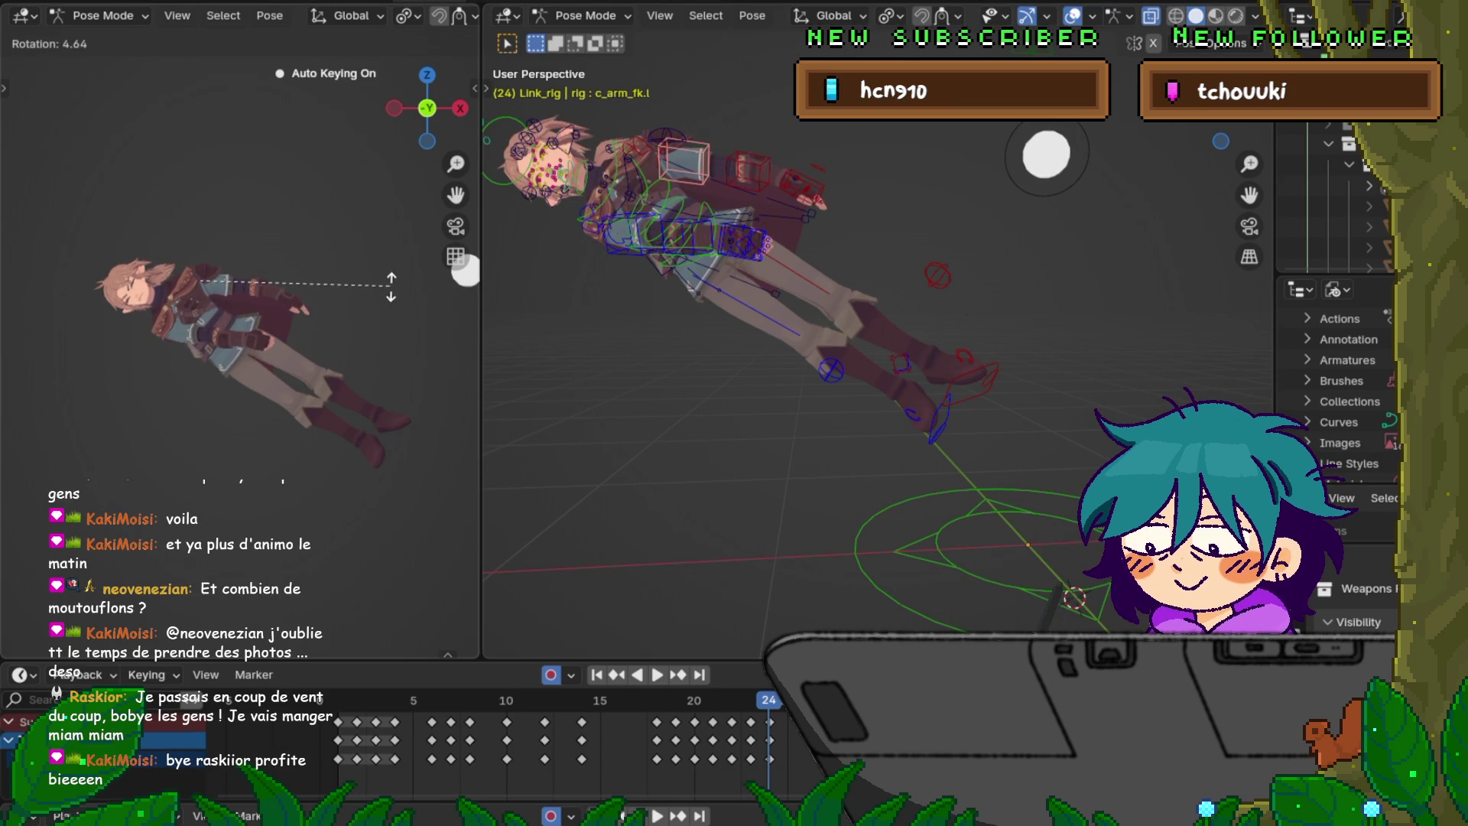
pyautogui.press('Left')
pyautogui.press('Right')
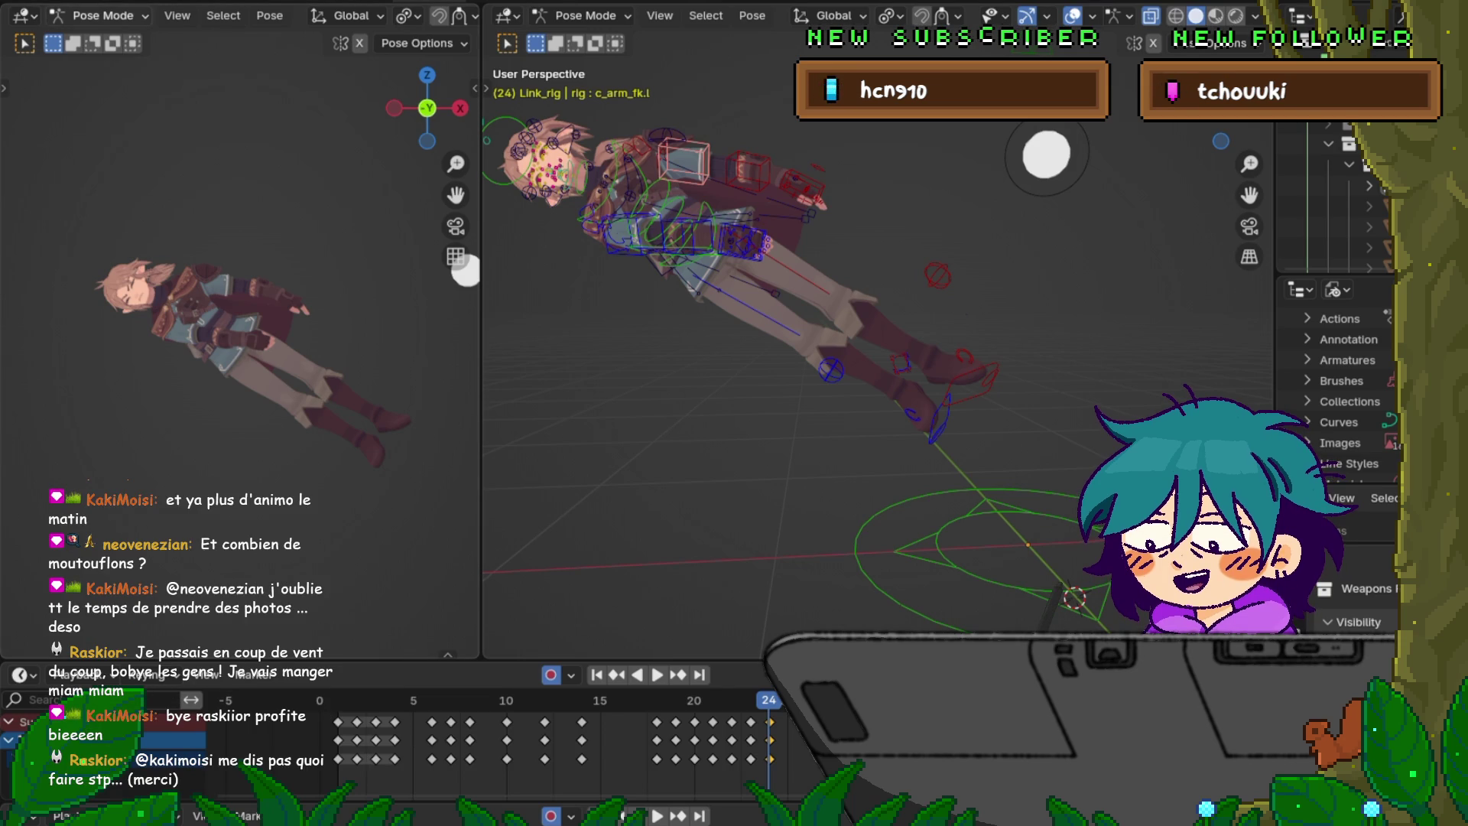
# - Save the file via File > Save and step back to frame 19
pyautogui.click(38, 1)
pyautogui.click(75, 123)
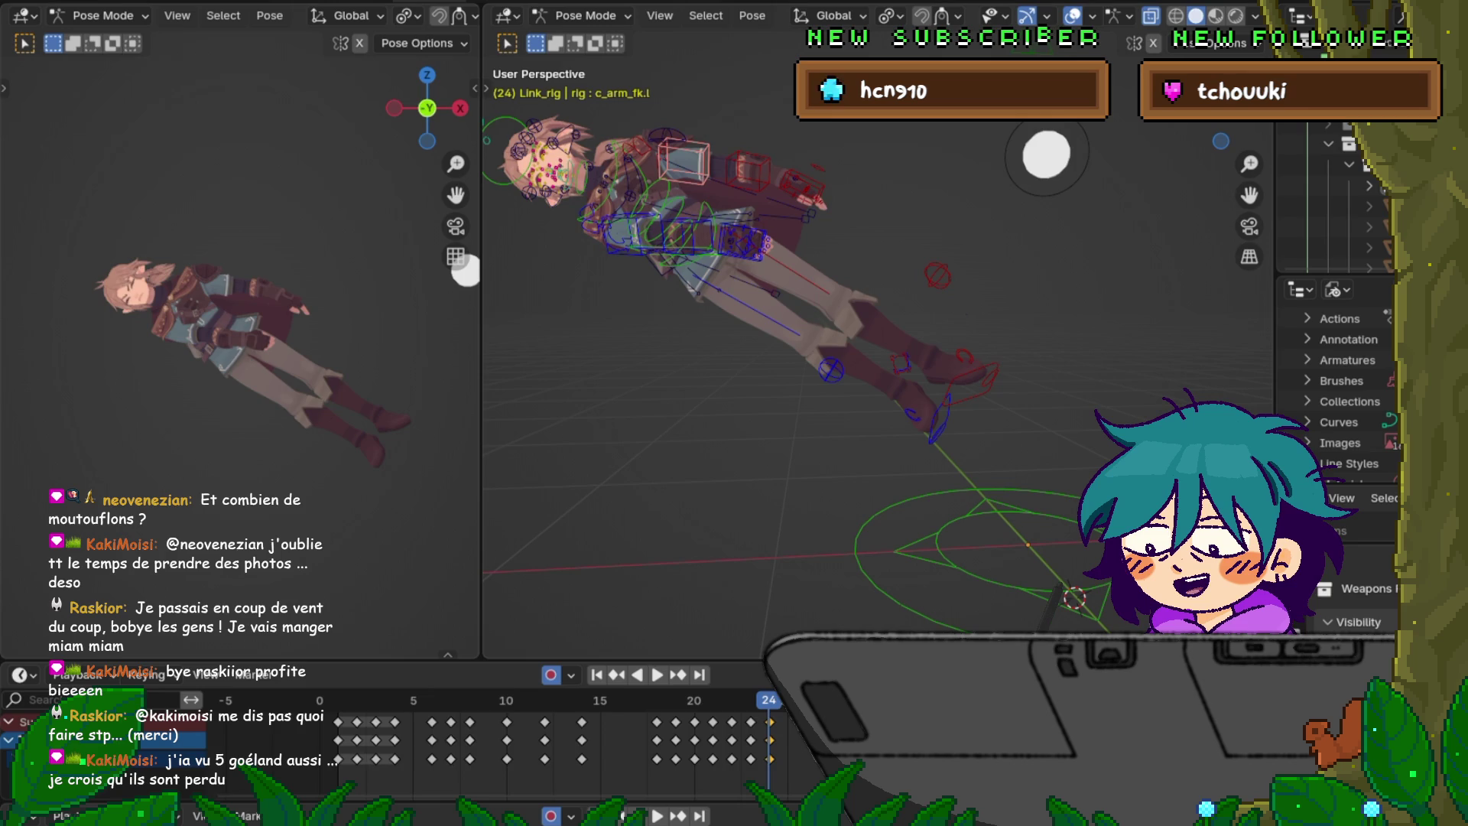
pyautogui.press('Left')
pyautogui.press('Left')
pyautogui.press('Left')
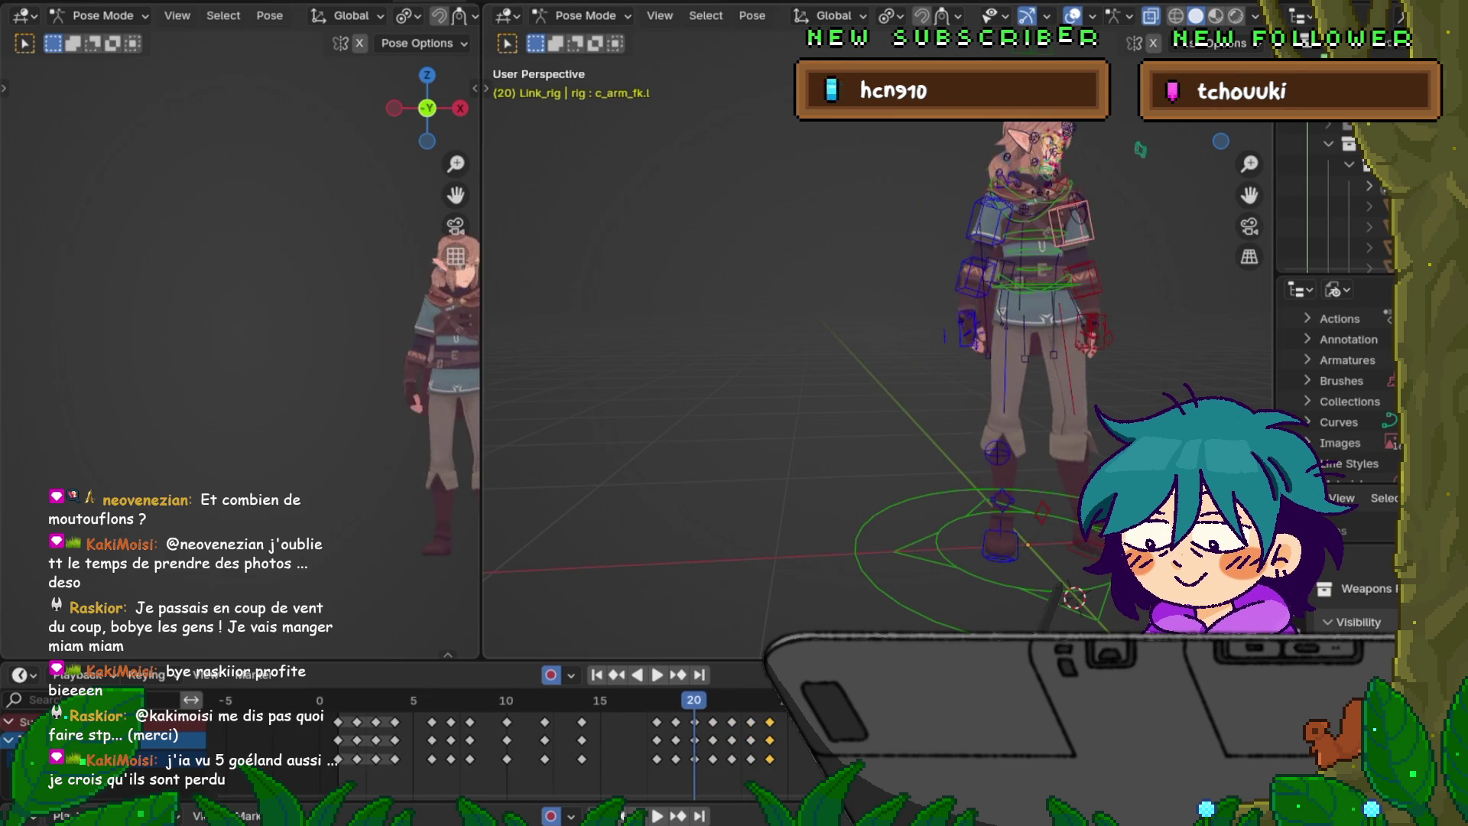
# - Step forward to frame 24 and flip between frames 23 and 24
pyautogui.press('Right')
pyautogui.press('Right')
pyautogui.press('Right')
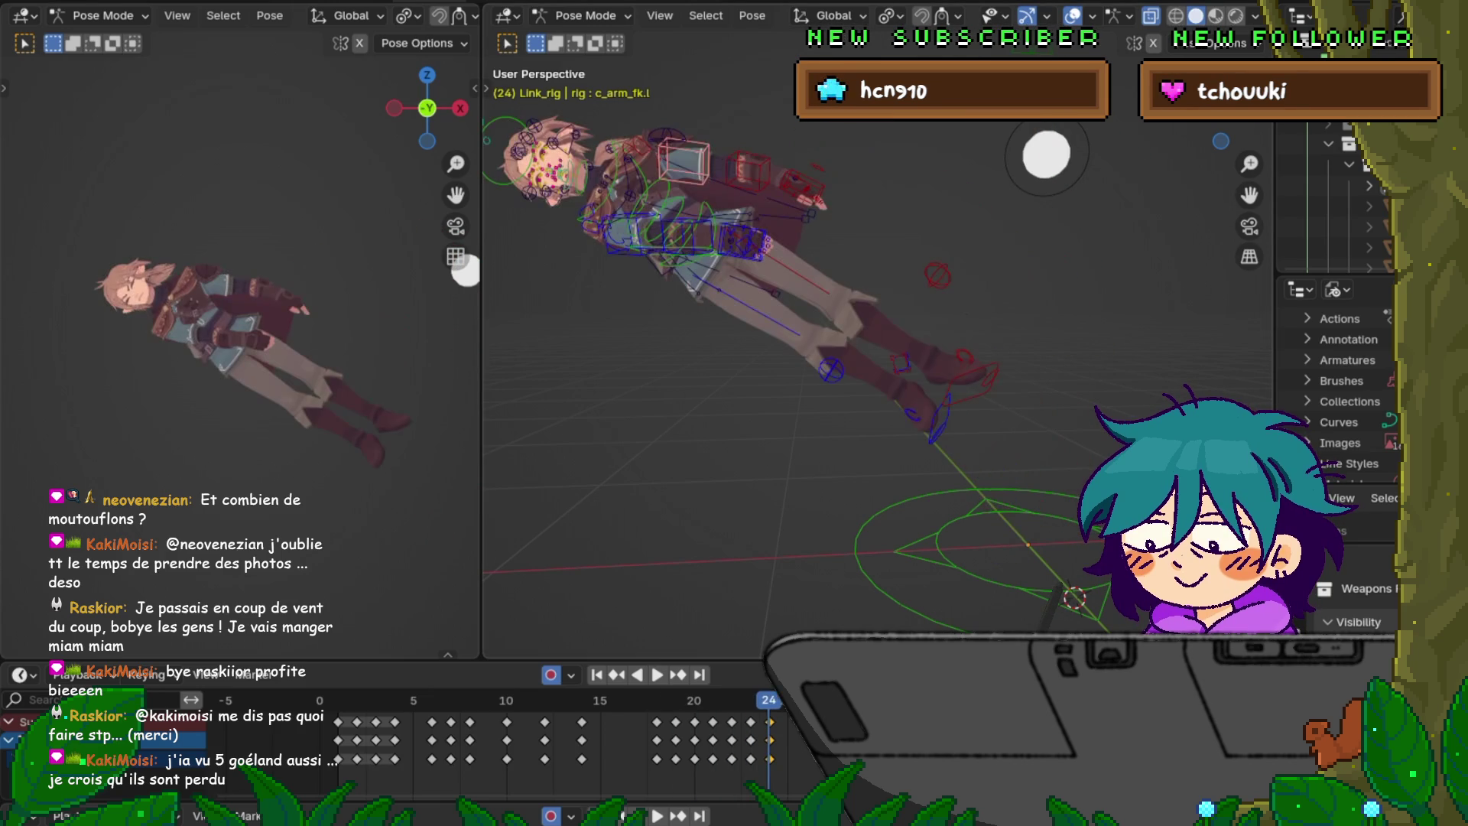
pyautogui.press('Right')
pyautogui.press('Left')
pyautogui.press('Right')
pyautogui.press('Left')
pyautogui.press('Right')
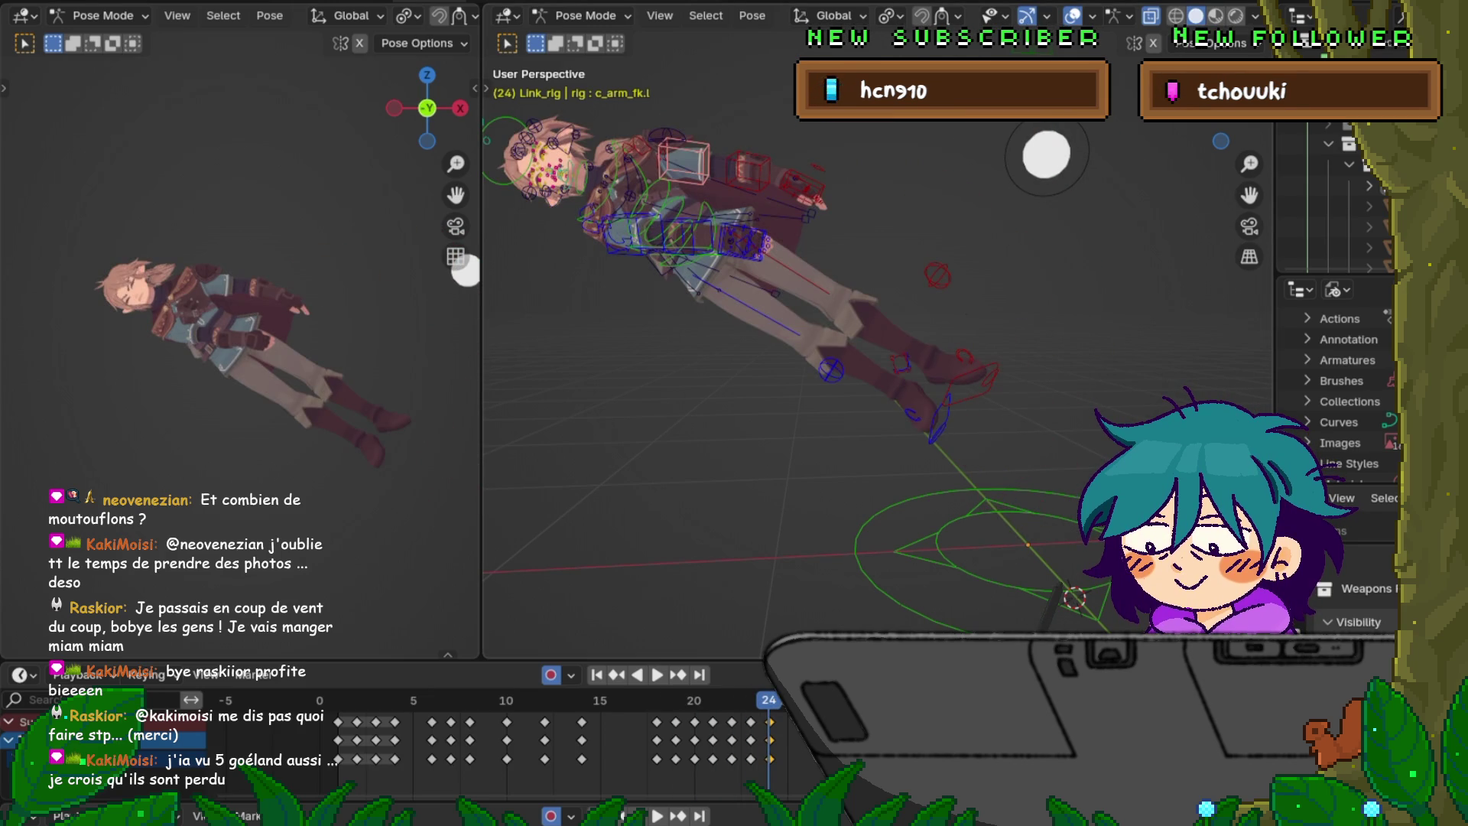
pyautogui.press('Left')
pyautogui.press('Right')
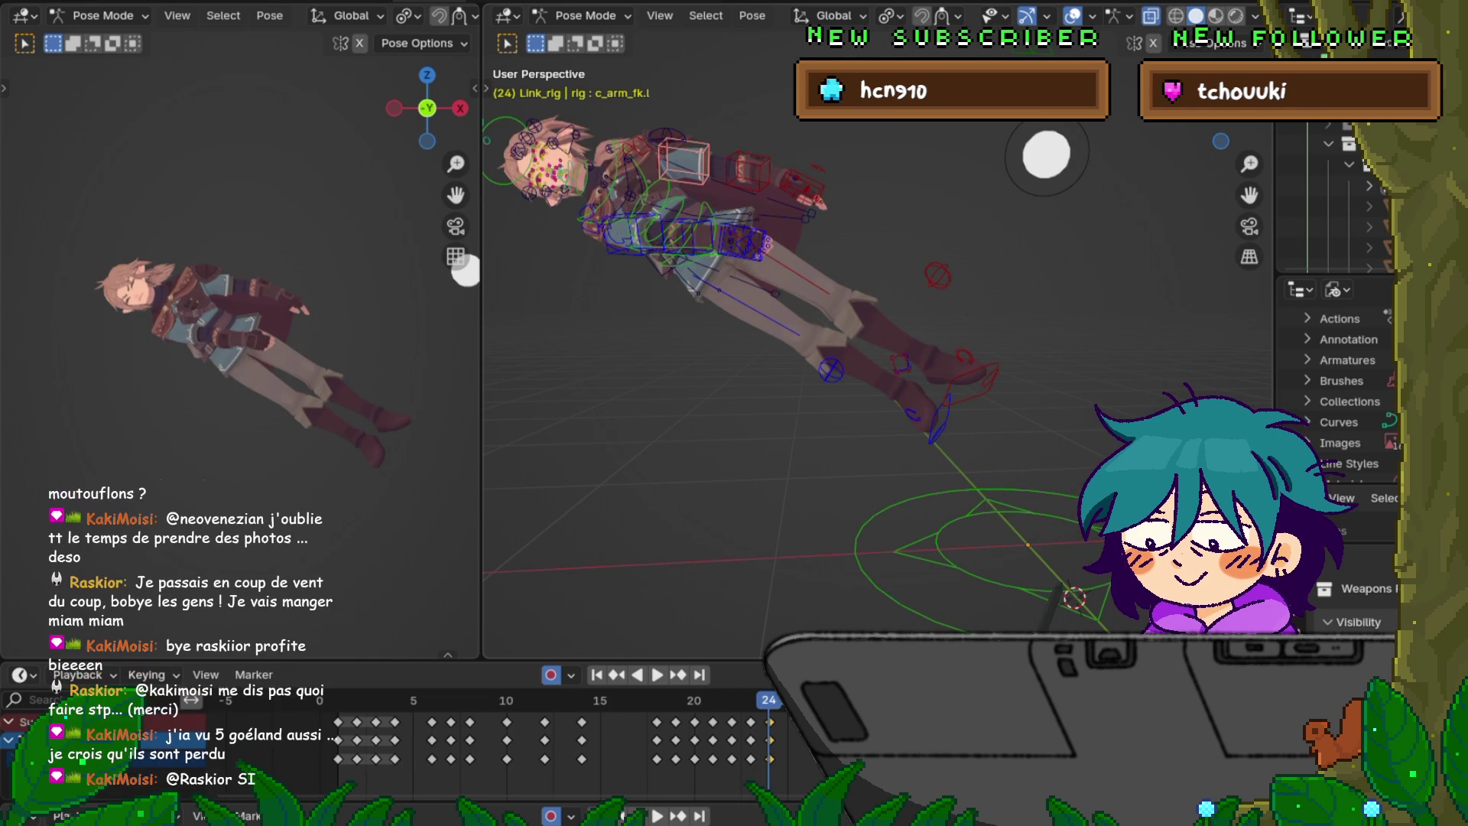
# - Rotate and shift the right foot IK control c_foot_ik.r, then compare frames 23 and 24
pyautogui.click(937, 432)
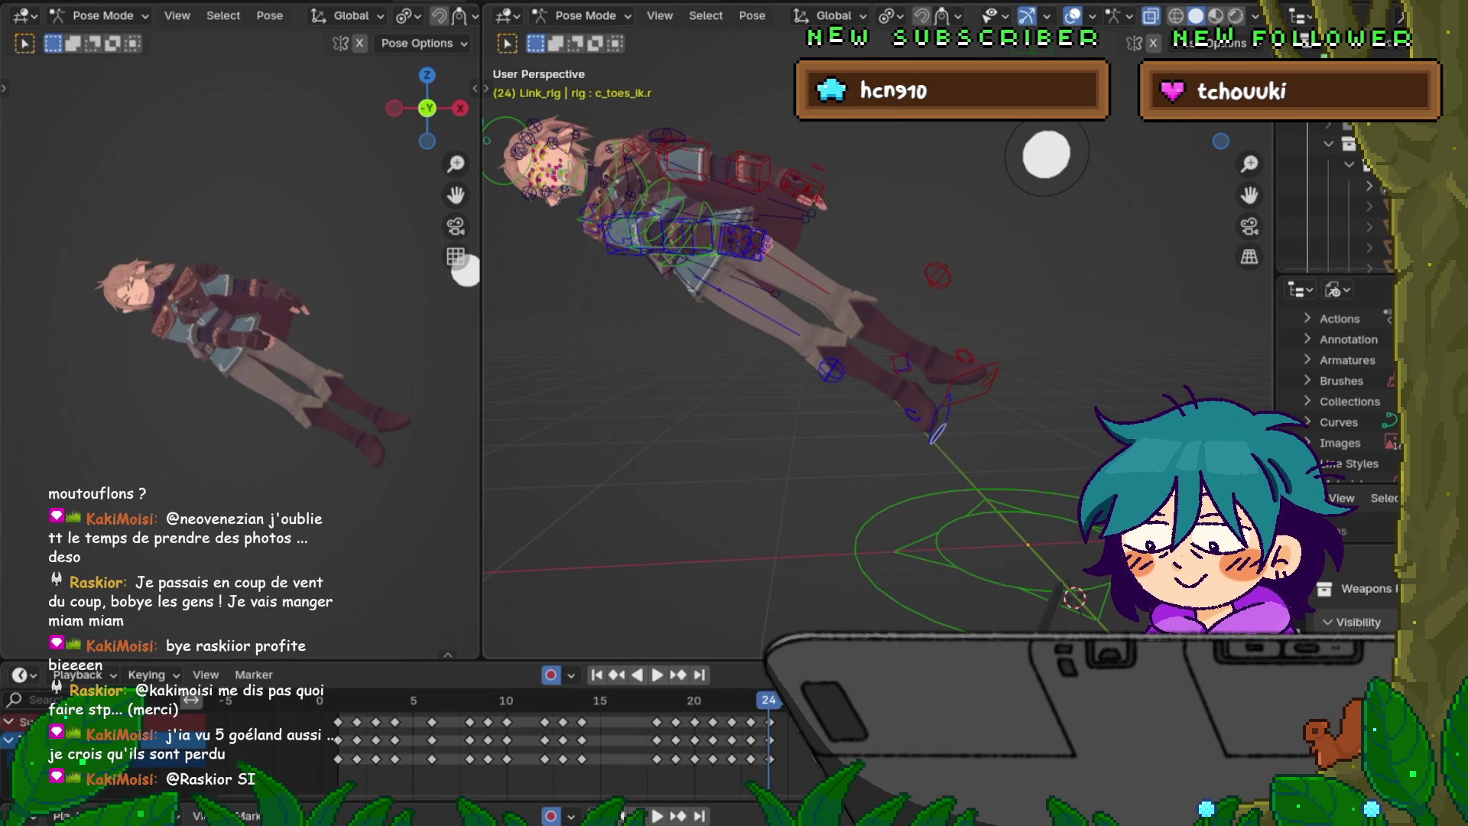
pyautogui.click(943, 415)
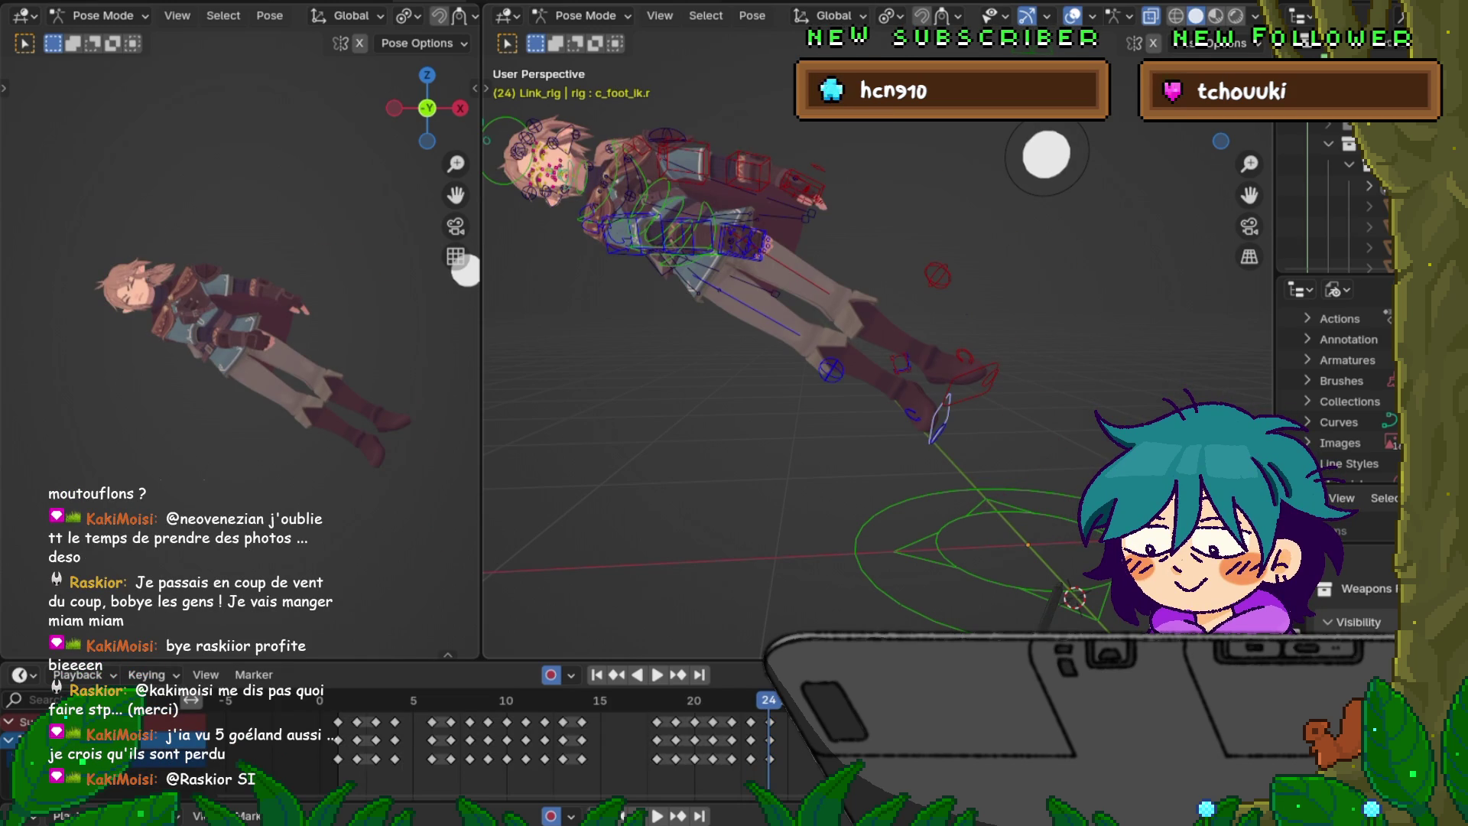
pyautogui.press('r')
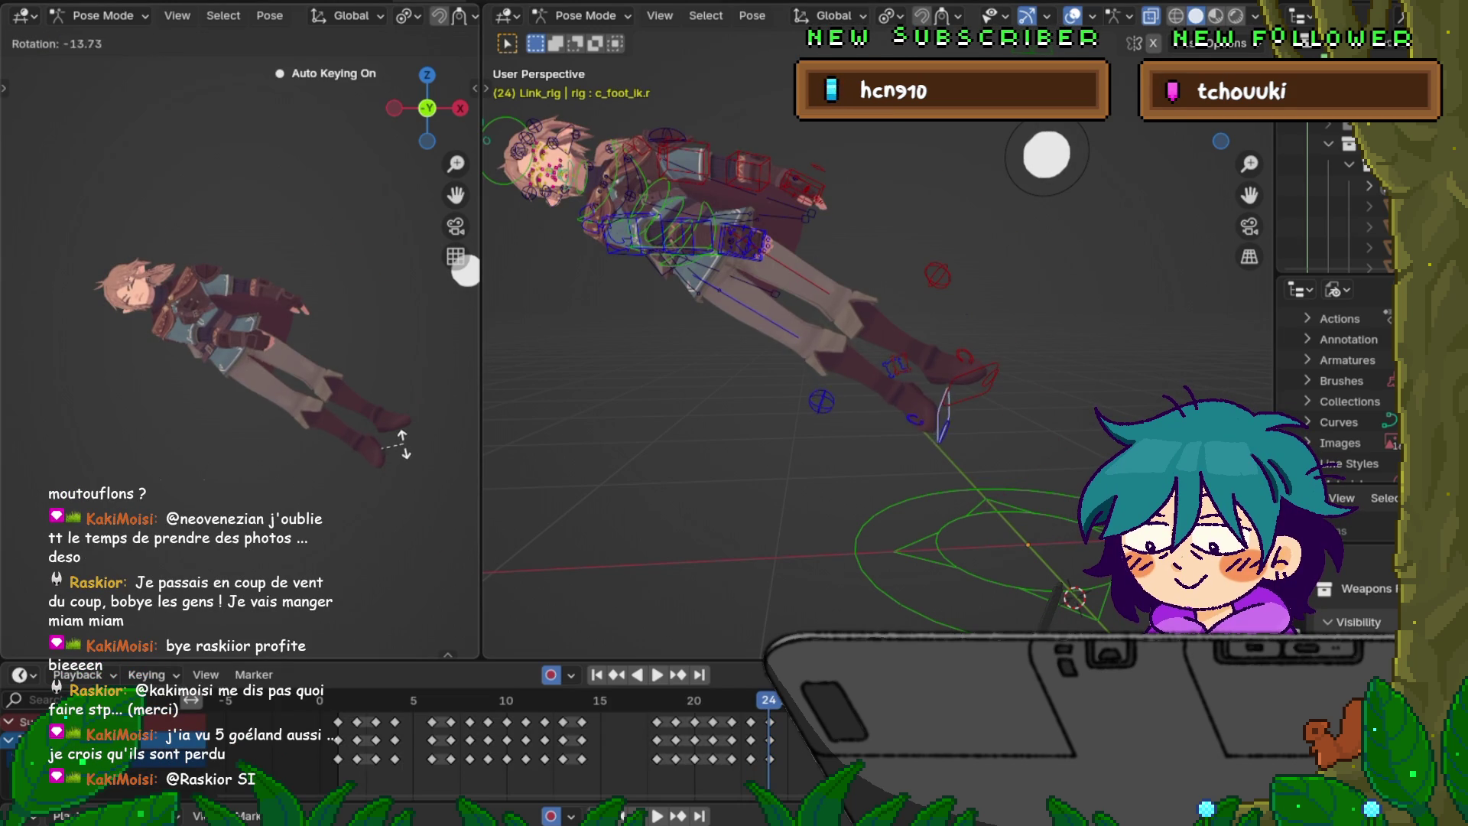
pyautogui.click(356, 426)
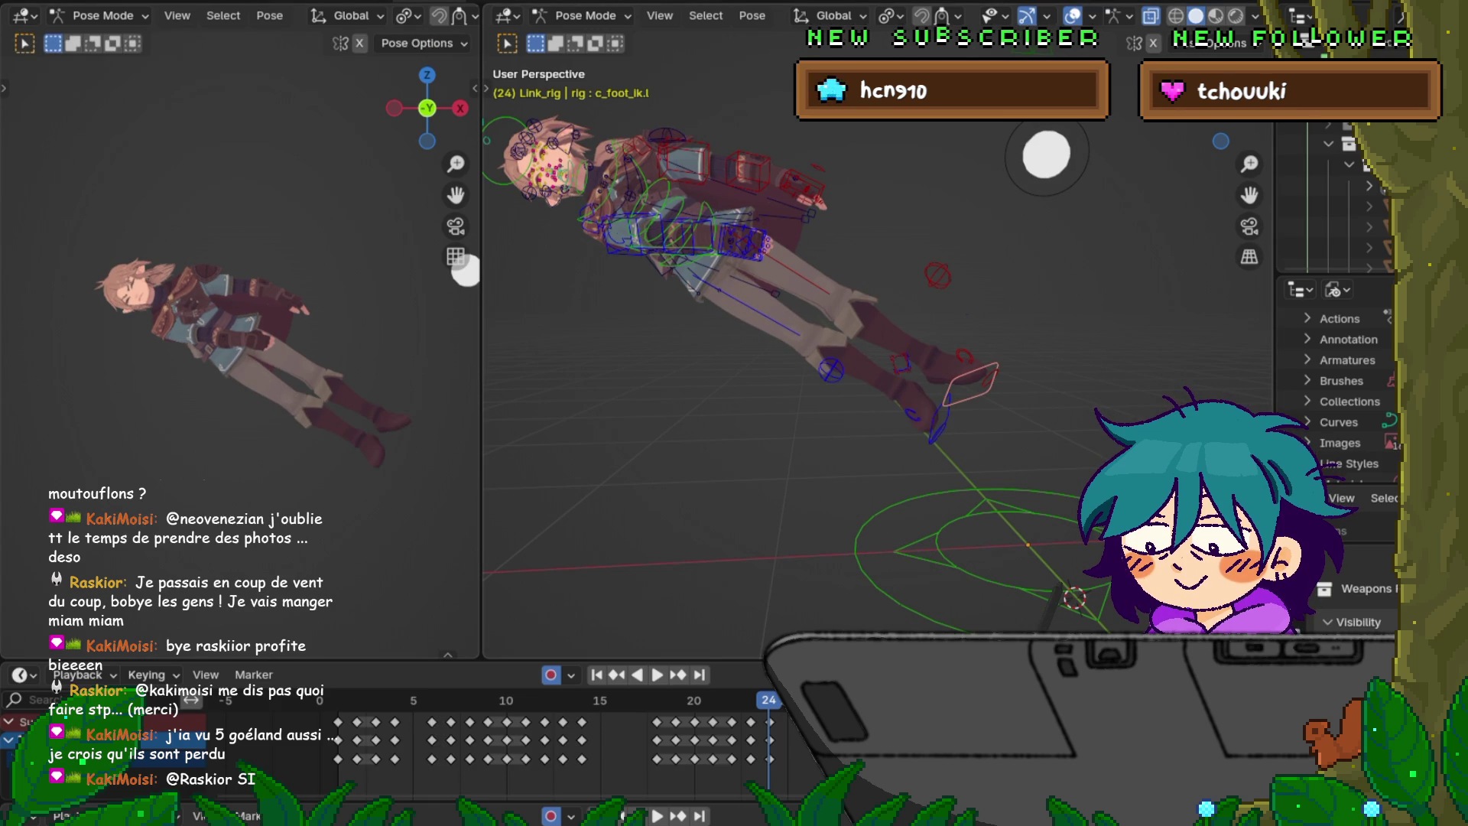
pyautogui.press('g')
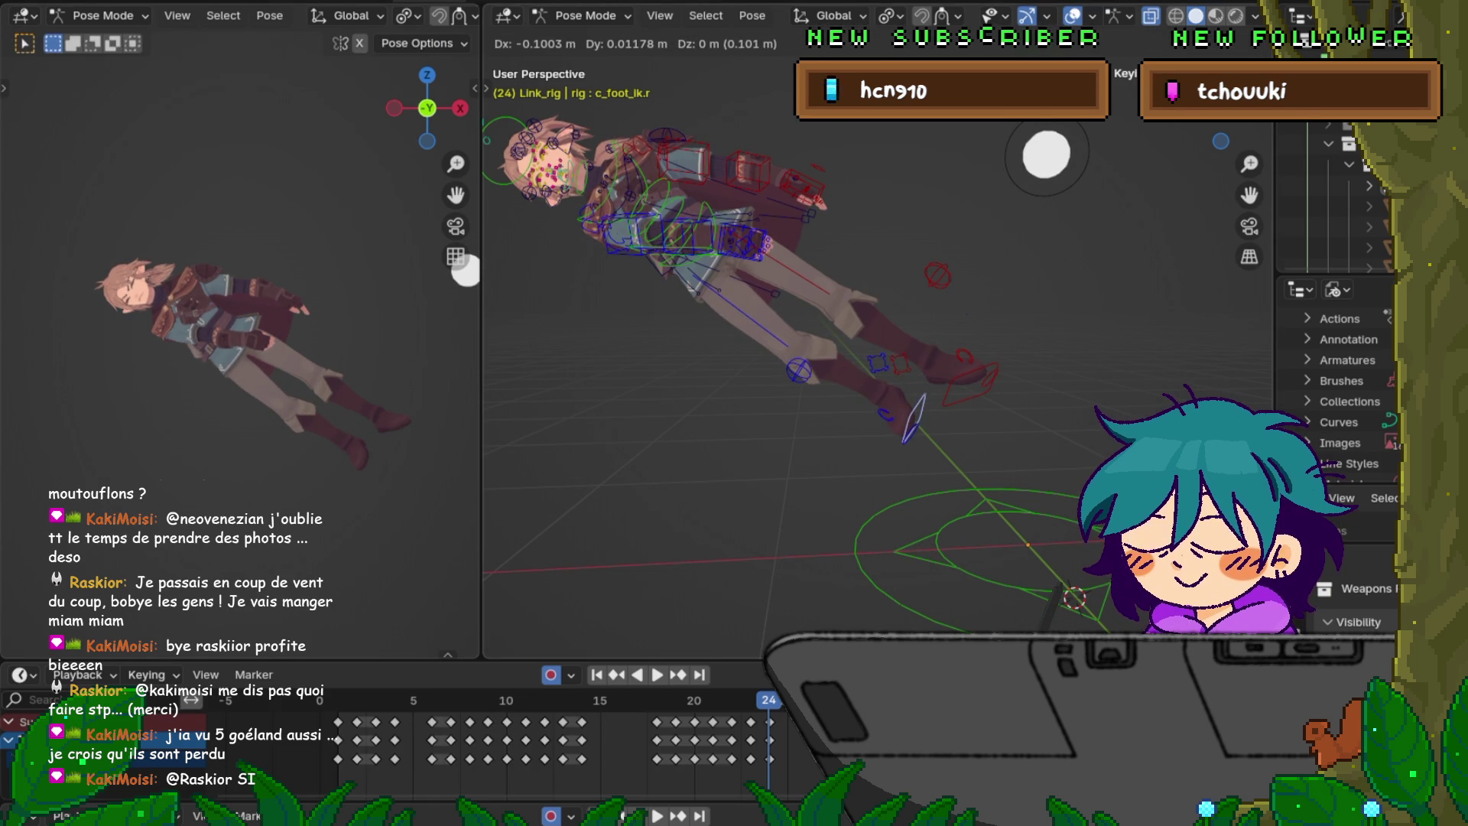
pyautogui.press('Escape')
pyautogui.press('Left')
pyautogui.press('Right')
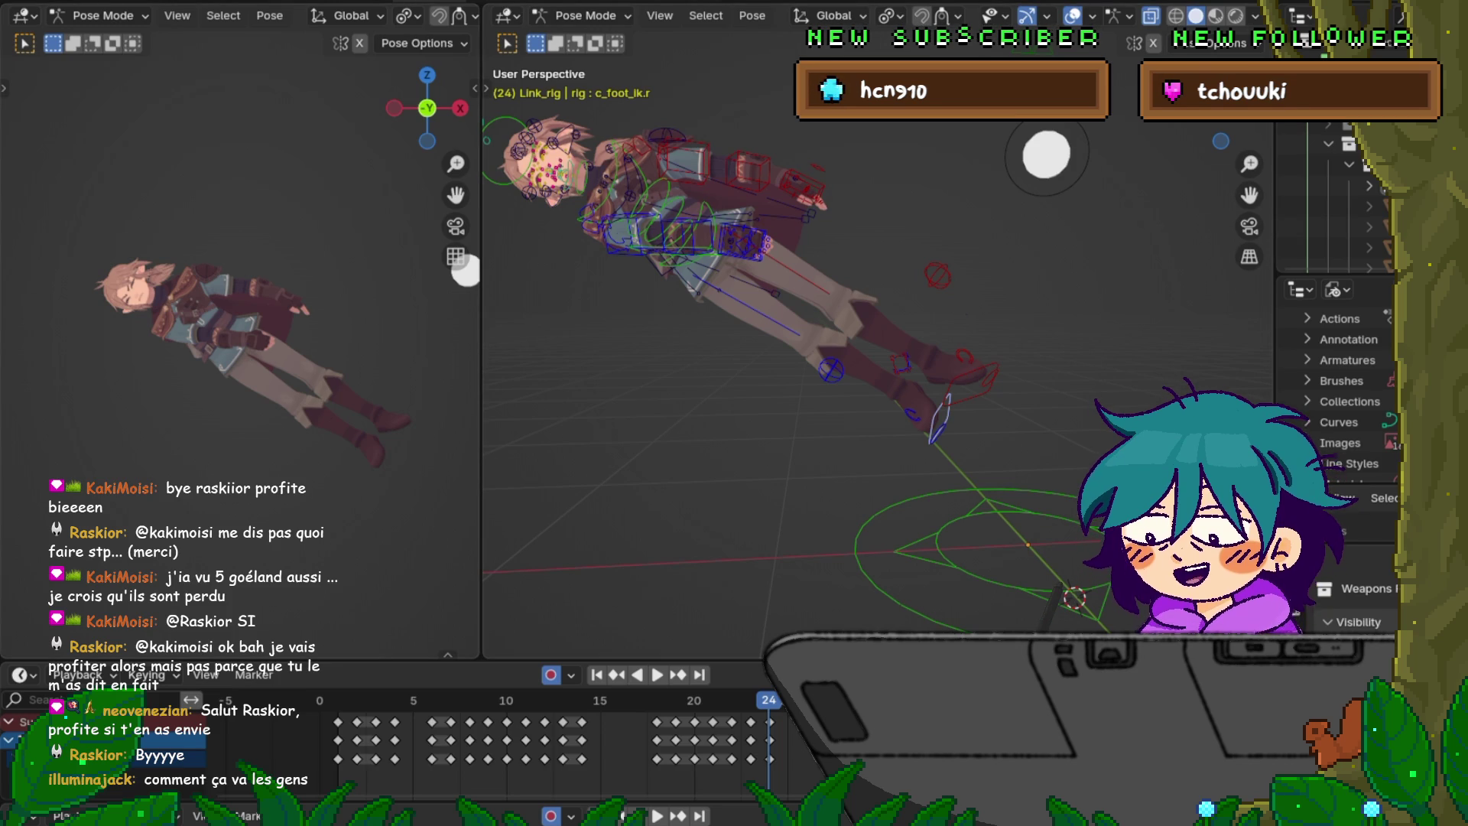
pyautogui.press('F4')
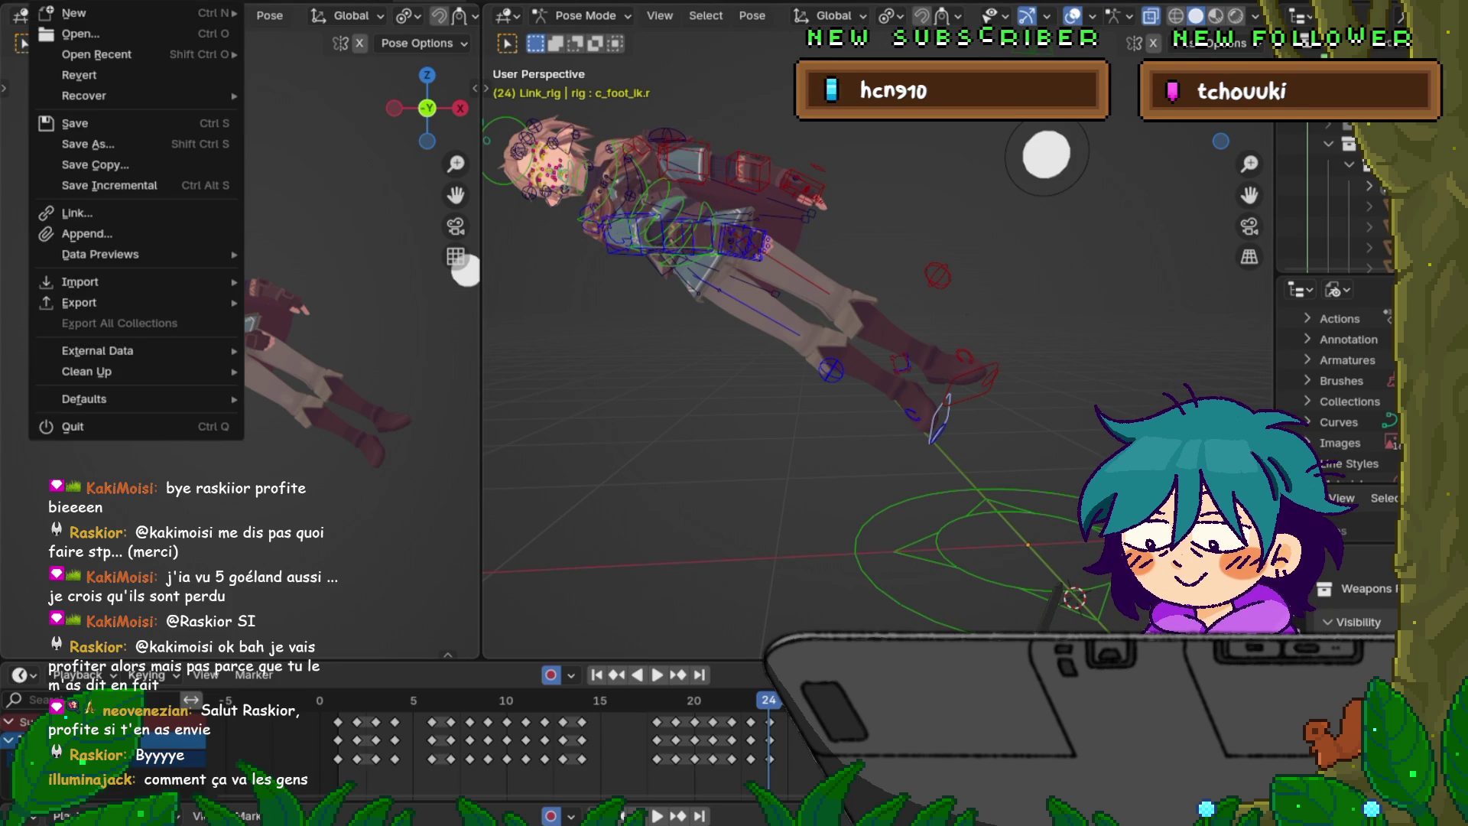
# - Save the file and play back the animation
pyautogui.click(77, 122)
pyautogui.press('space')
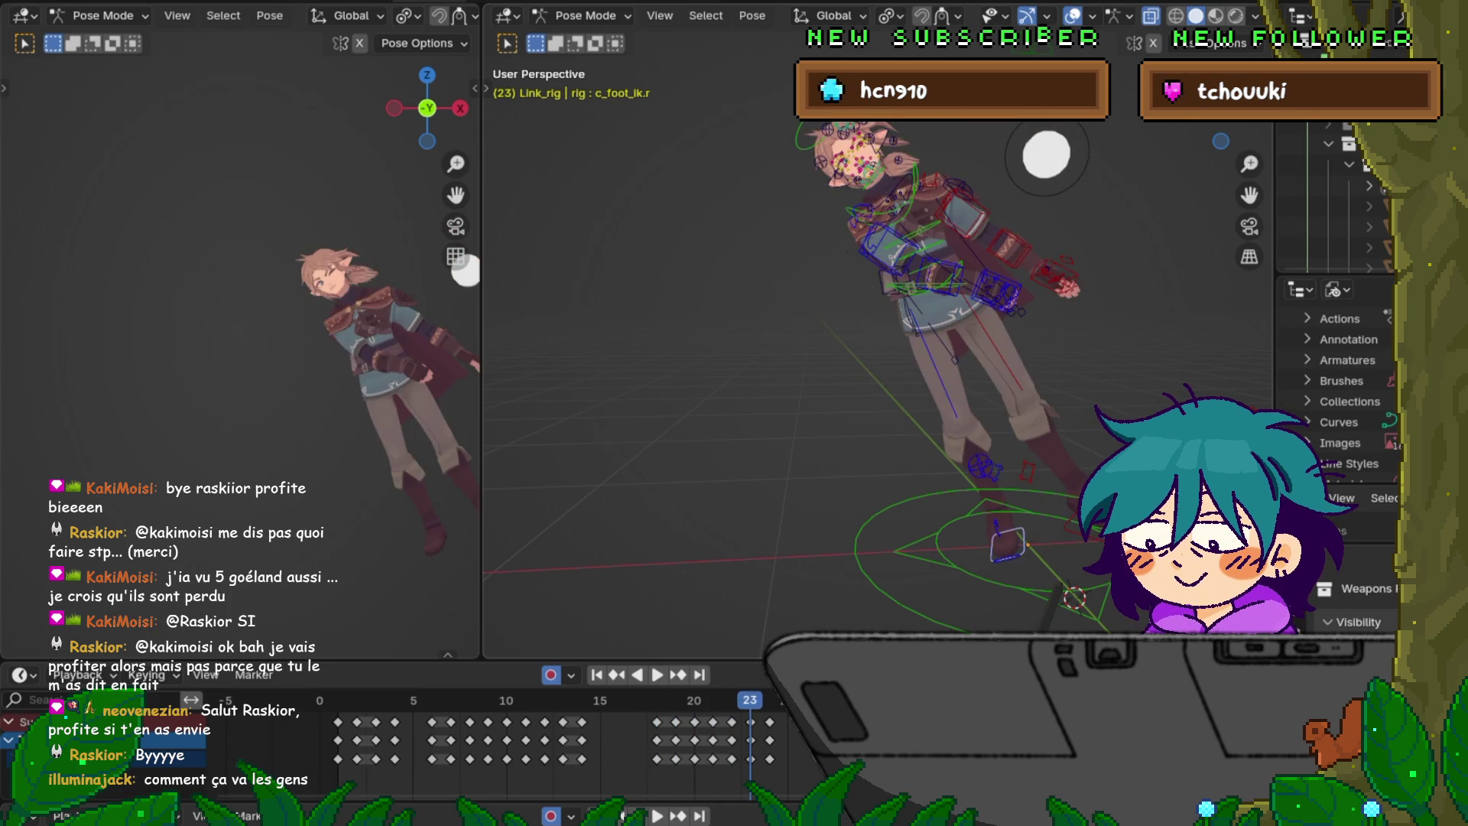
pyautogui.scroll(4, 466, 270)
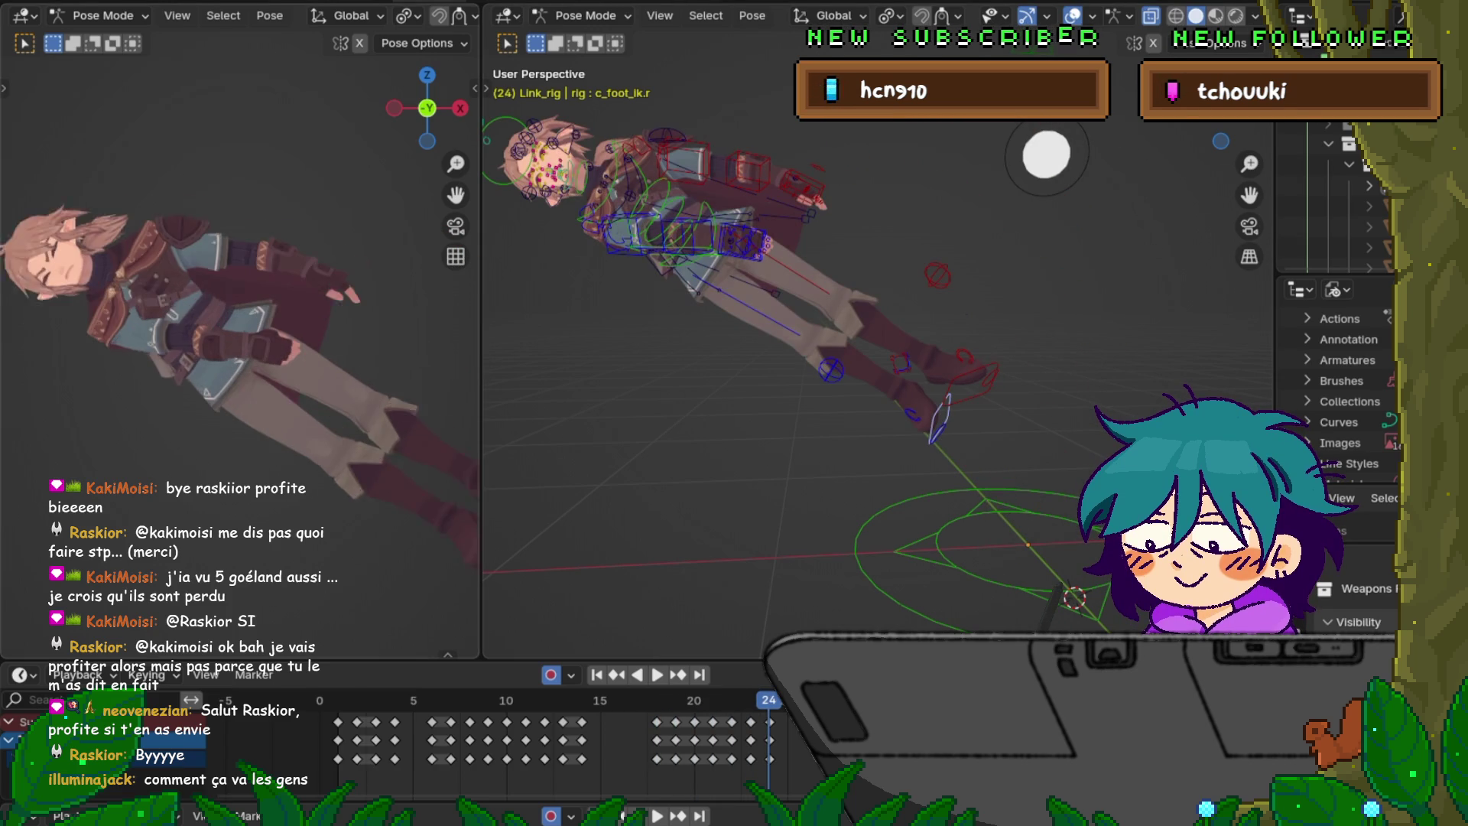
# - Move the right knee pole target upward
pyautogui.click(832, 371)
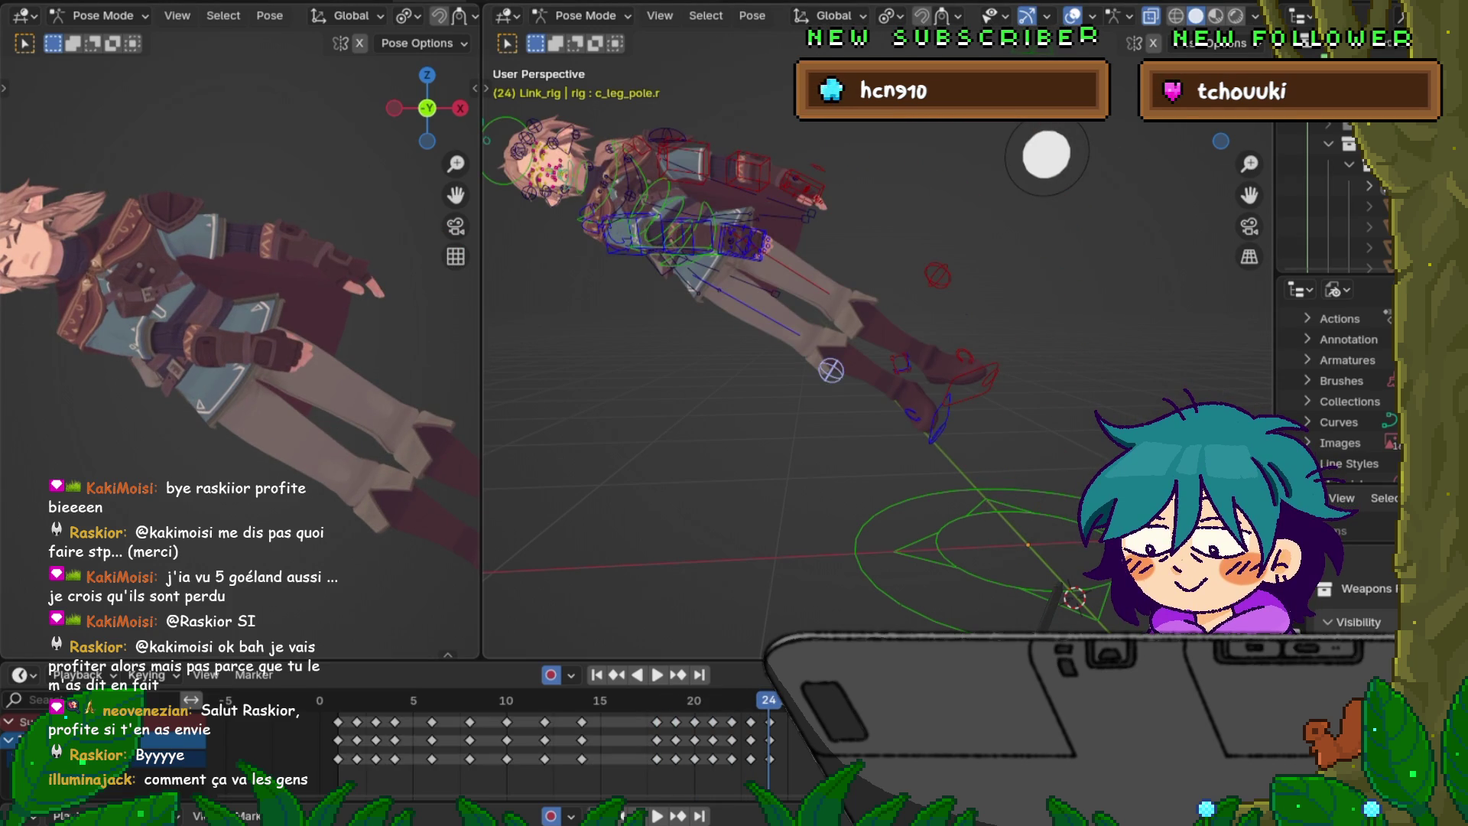
pyautogui.press('g')
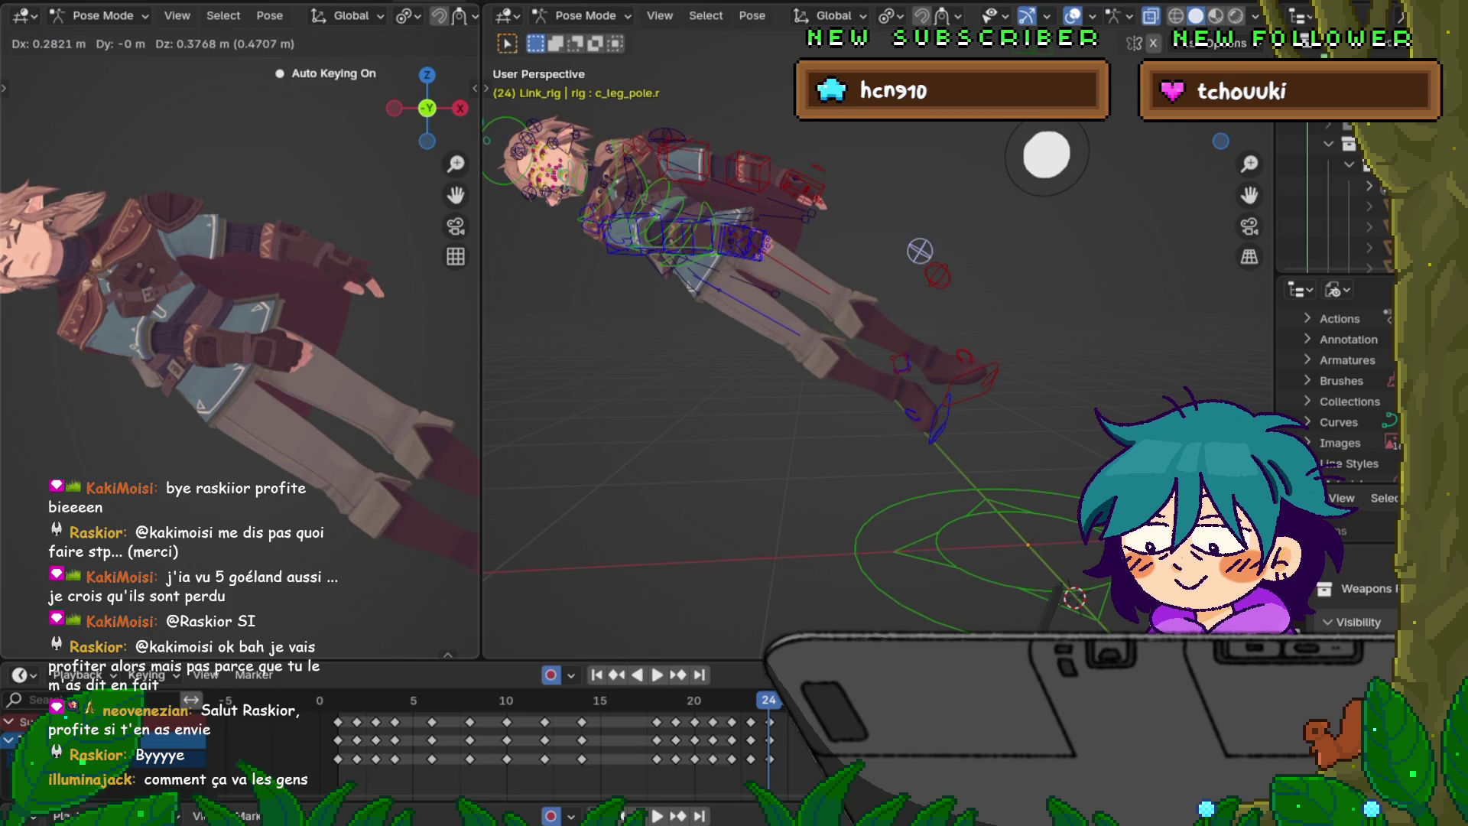
pyautogui.click(892, 275)
# - Rotate the right foot IK control around Z and move it to a new position
pyautogui.scroll(-3, 229, 336)
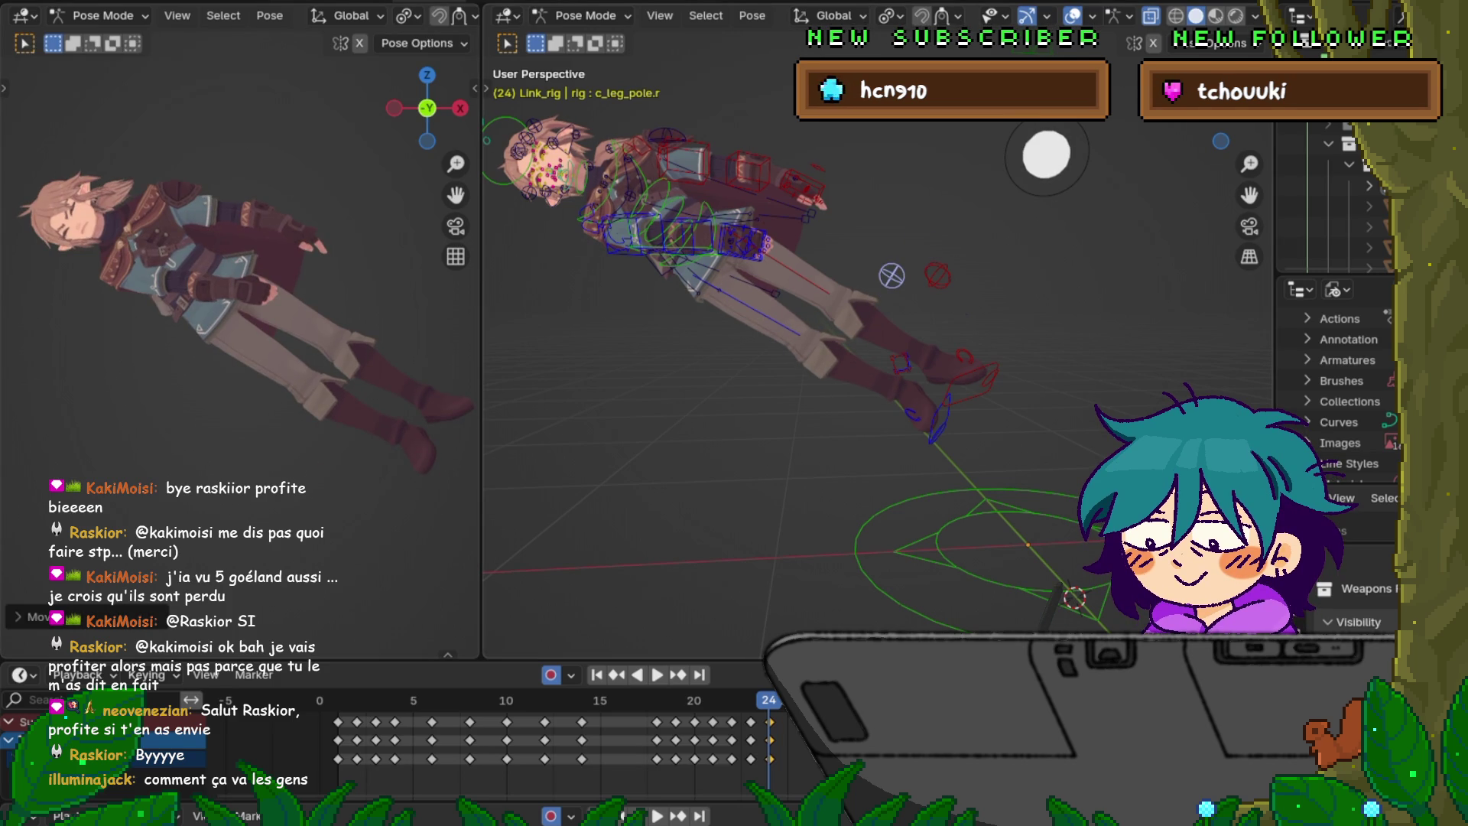
pyautogui.click(941, 417)
pyautogui.press('r')
pyautogui.press('z')
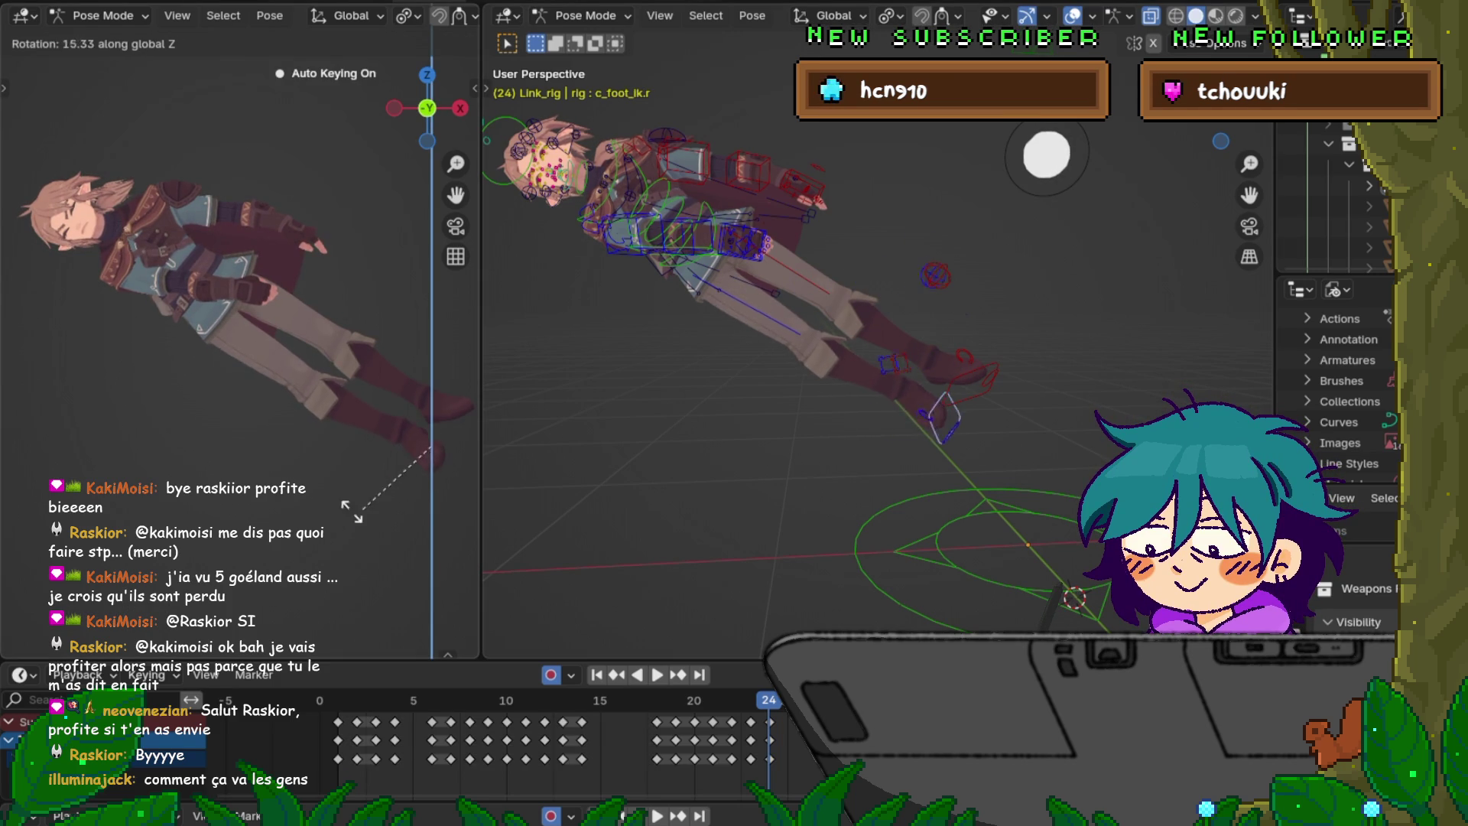
pyautogui.press('Return')
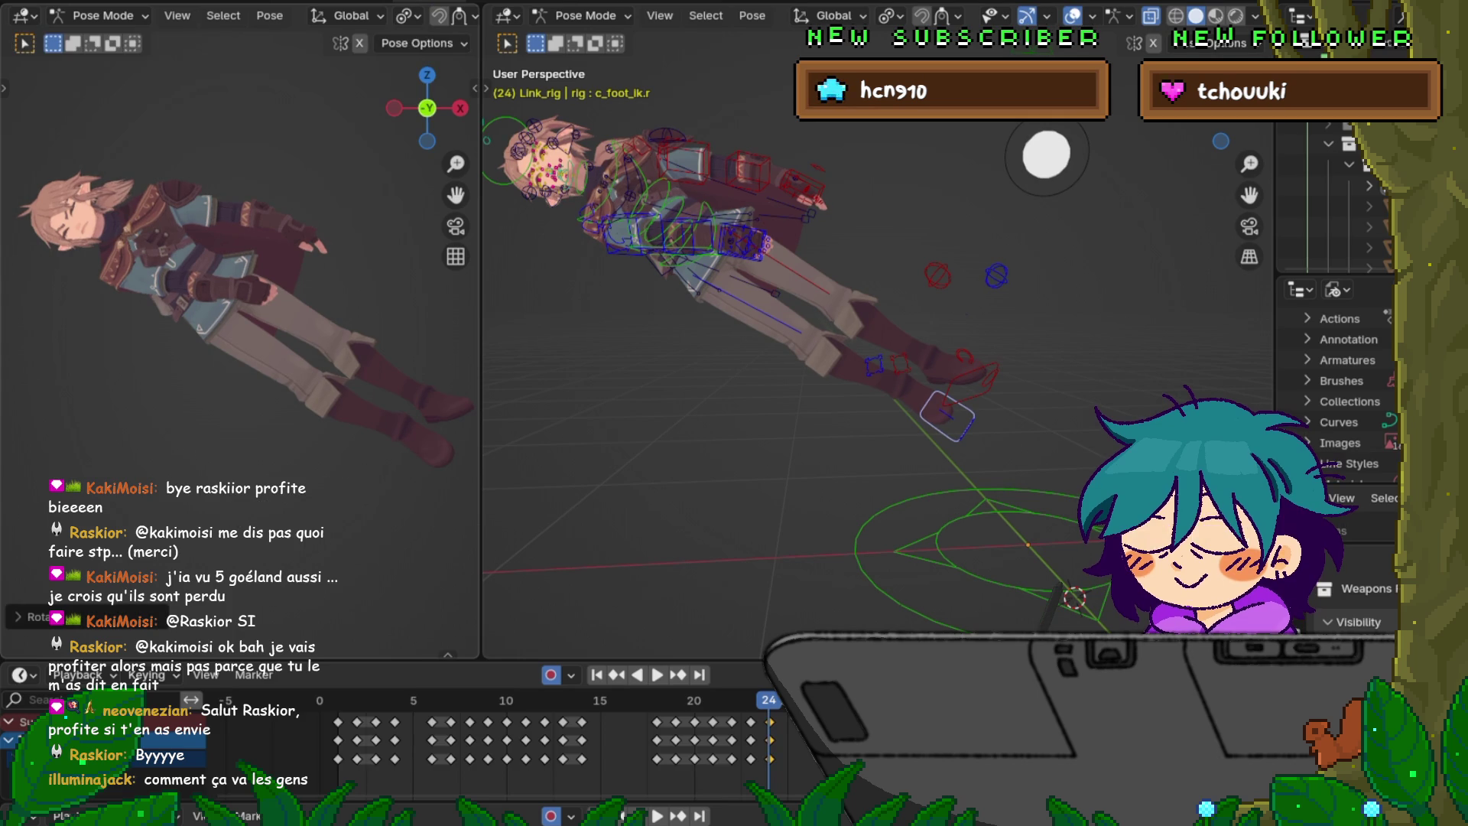
pyautogui.press('g')
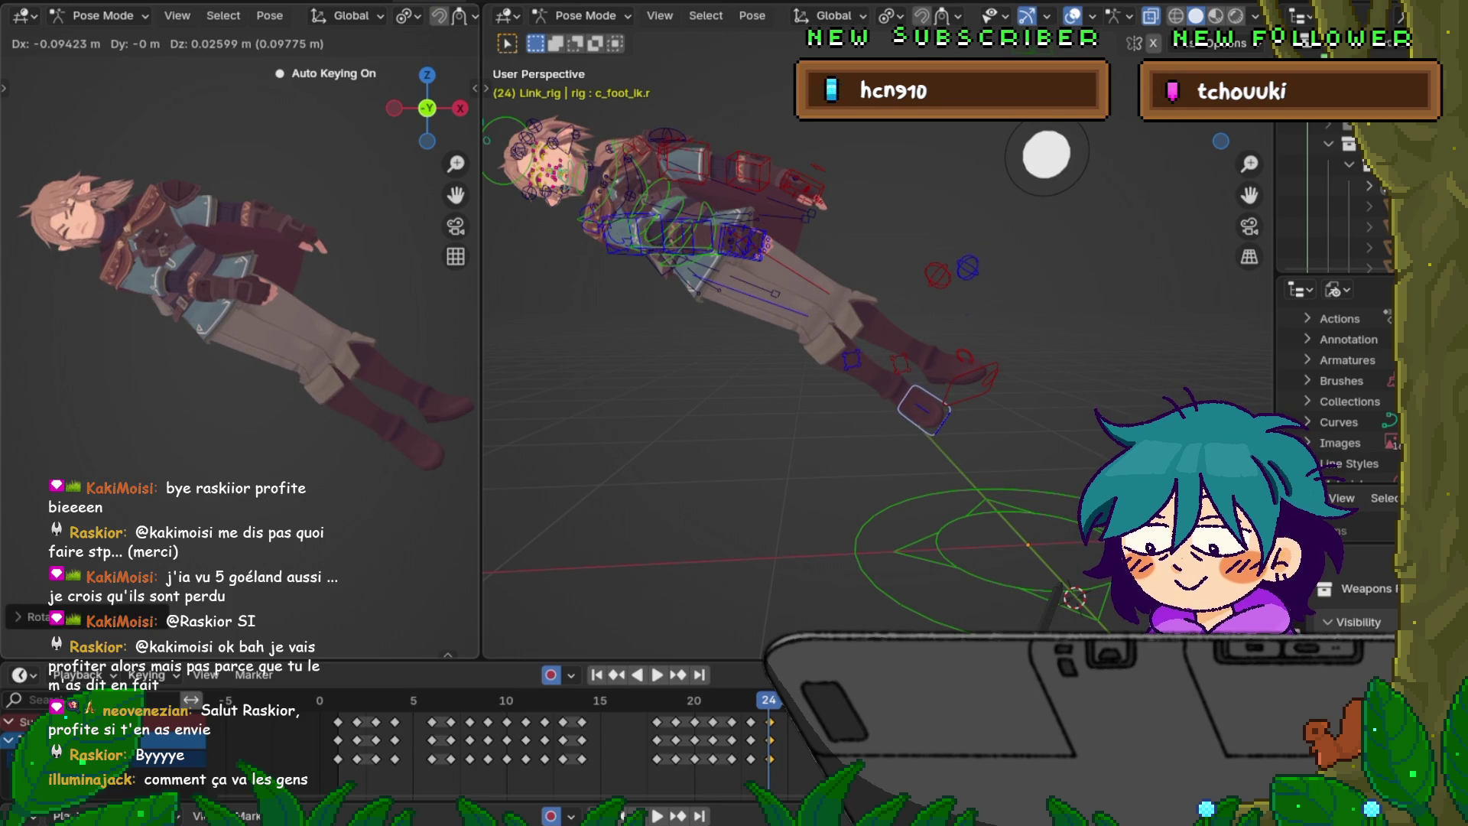
pyautogui.press('Return')
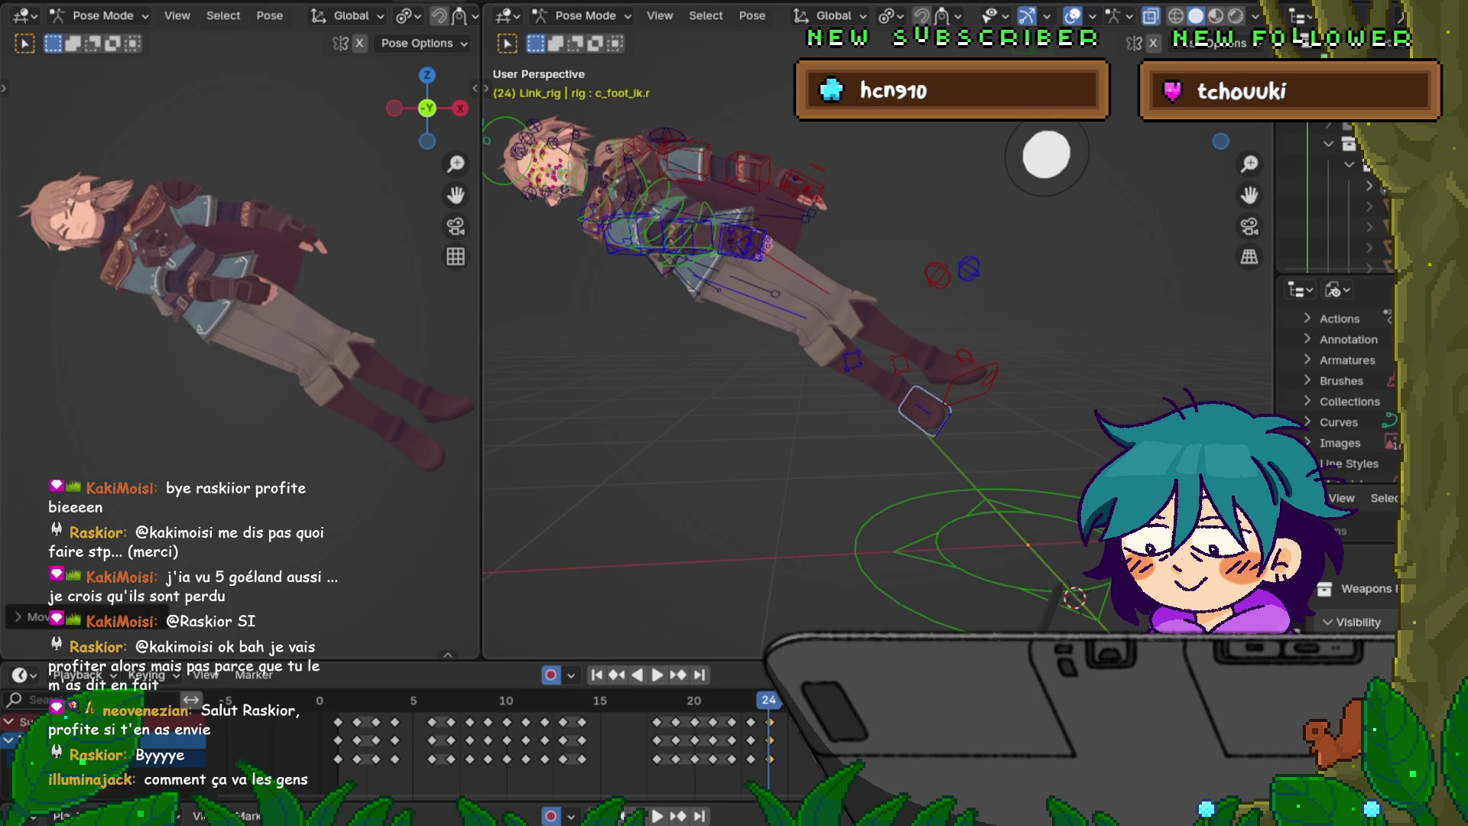
# - Reposition the right knee pole target again
pyautogui.click(938, 275)
pyautogui.click(969, 269)
pyautogui.press('g')
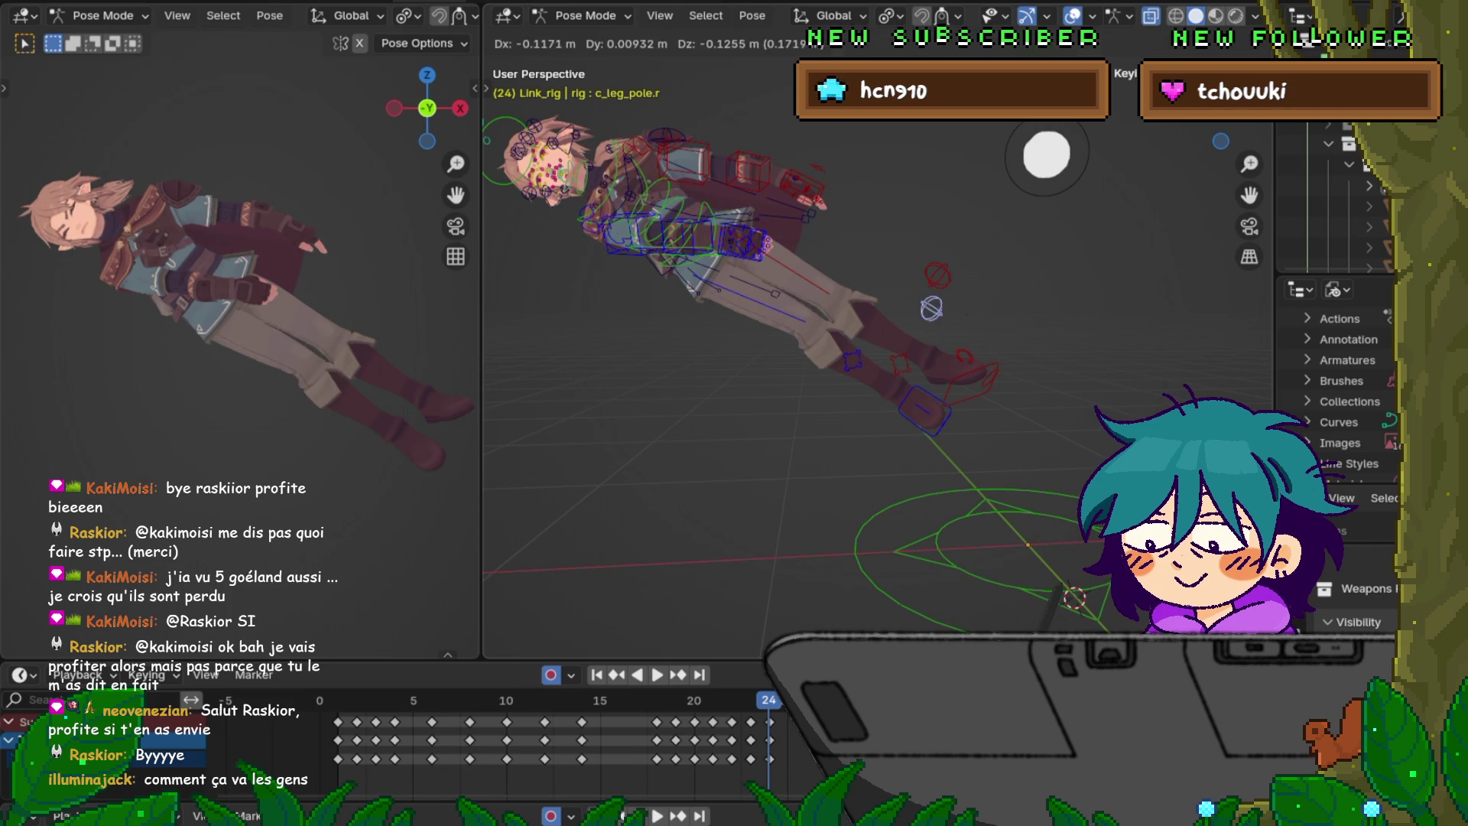
pyautogui.press('Return')
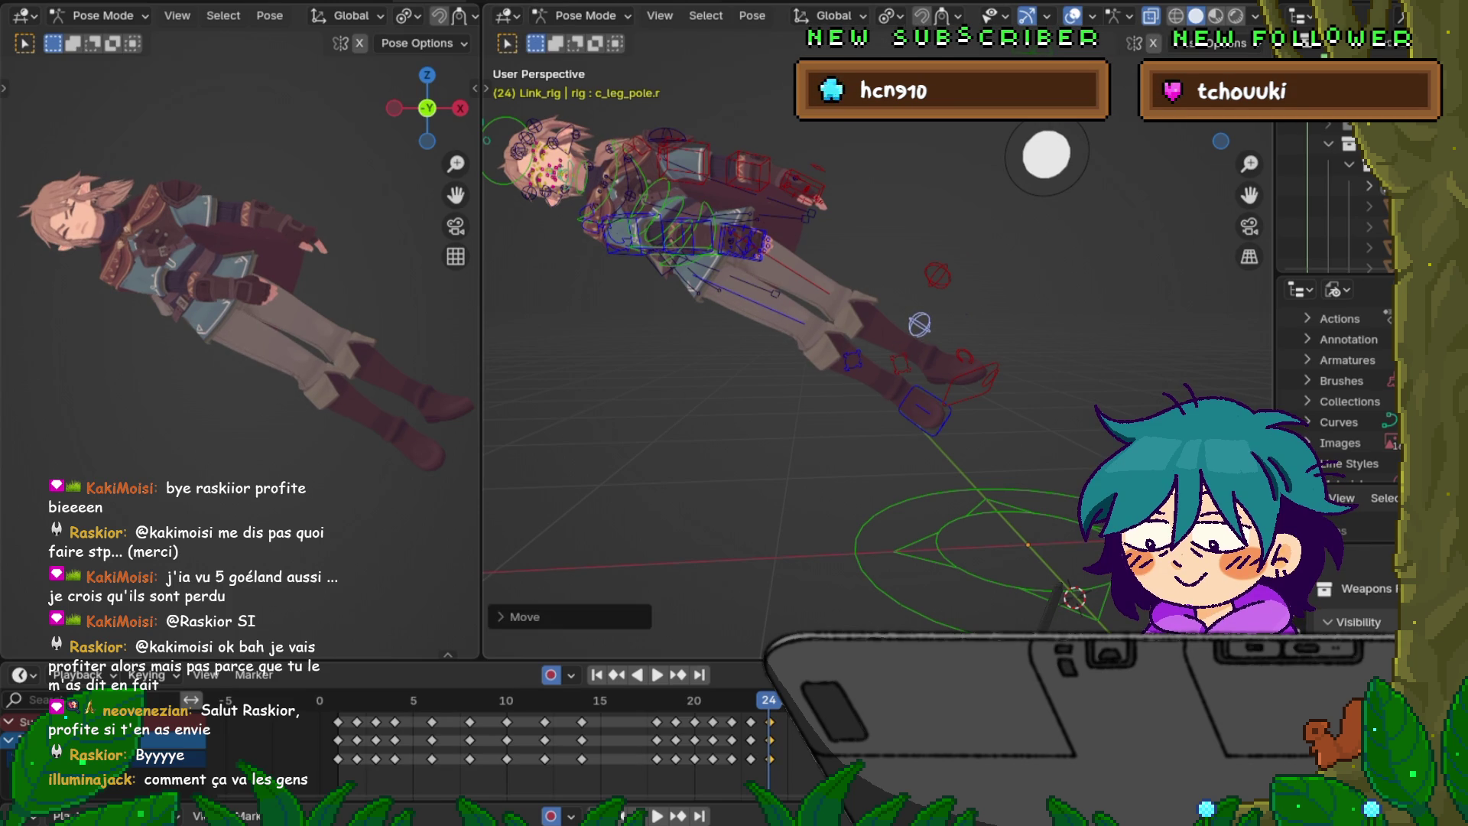
# - Move the left foot control, rotate it around global Z, tilt it around X, and nudge it
pyautogui.click(975, 379)
pyautogui.press('g')
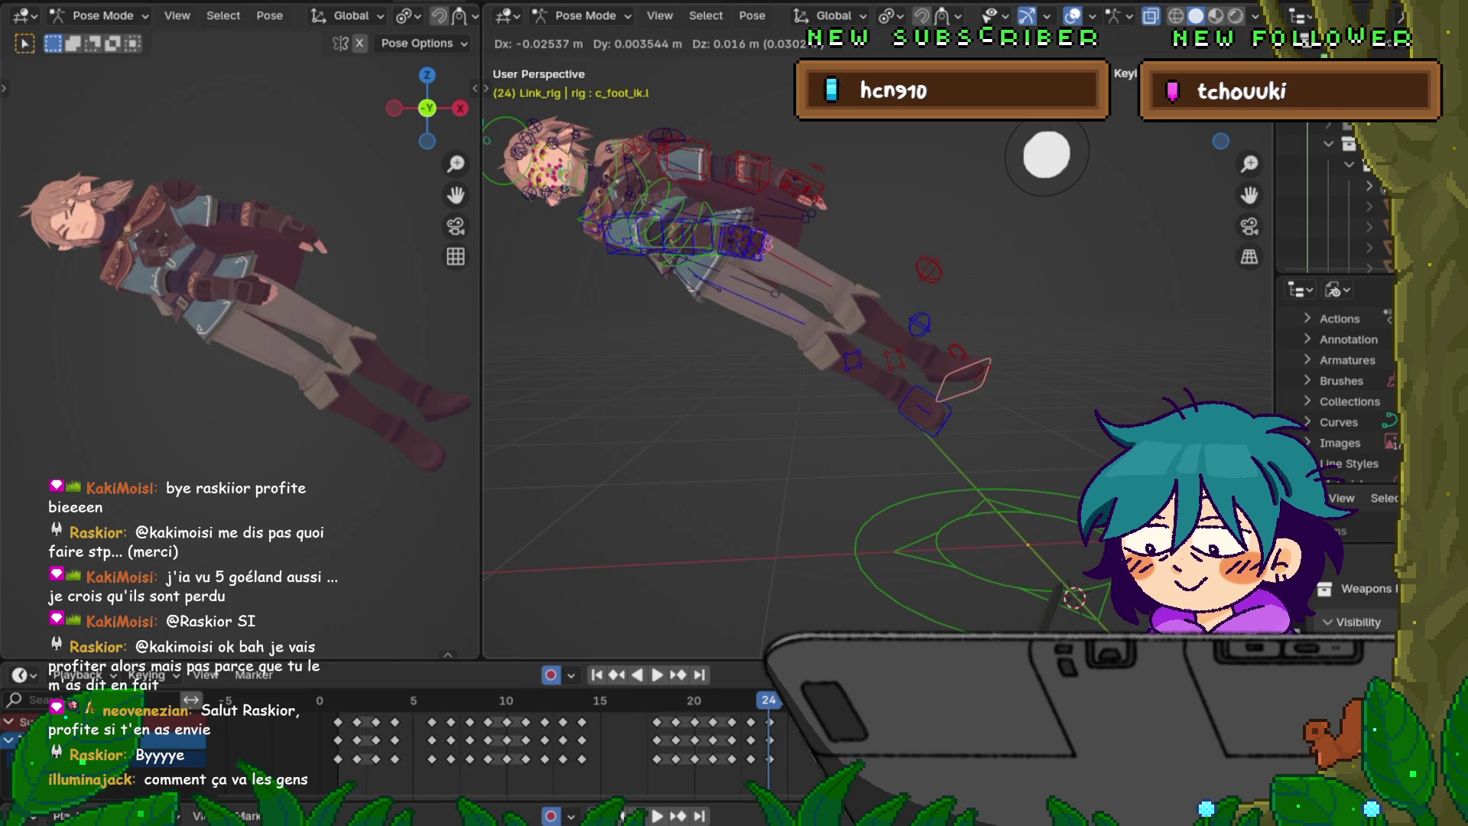
pyautogui.press('Return')
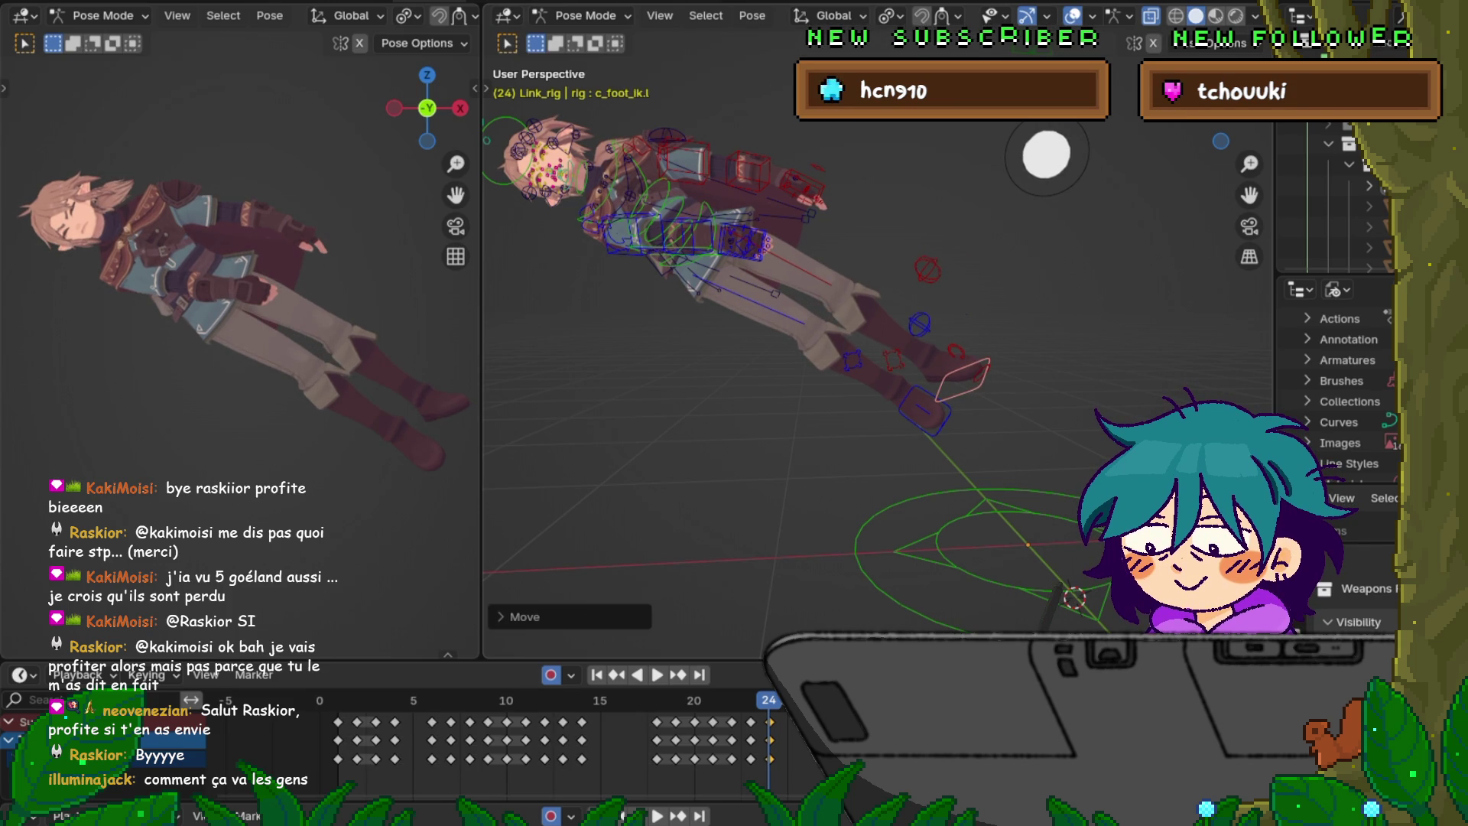
pyautogui.press('r')
pyautogui.press('z')
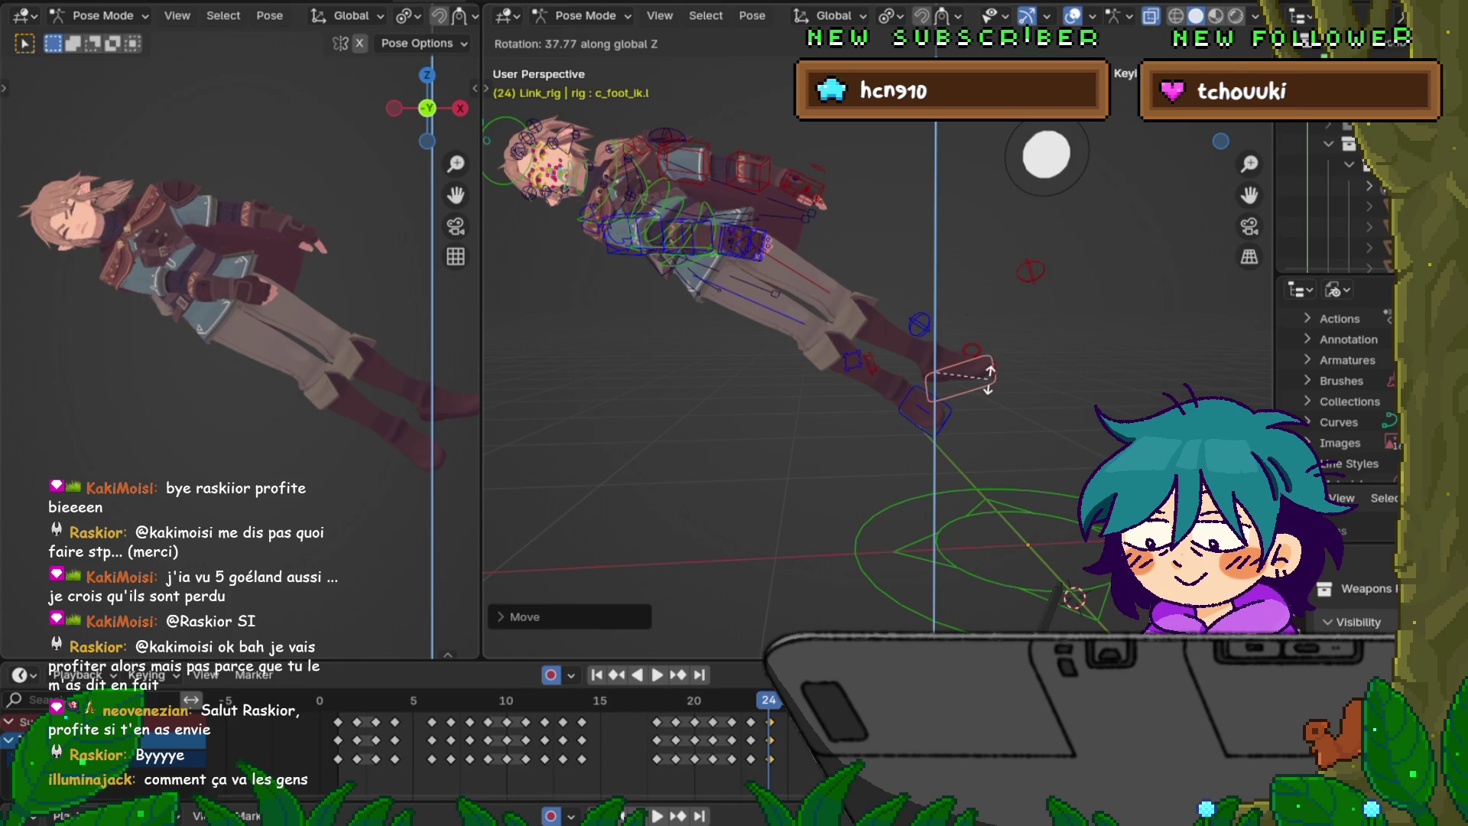
pyautogui.press('Return')
pyautogui.press('r')
pyautogui.press('y')
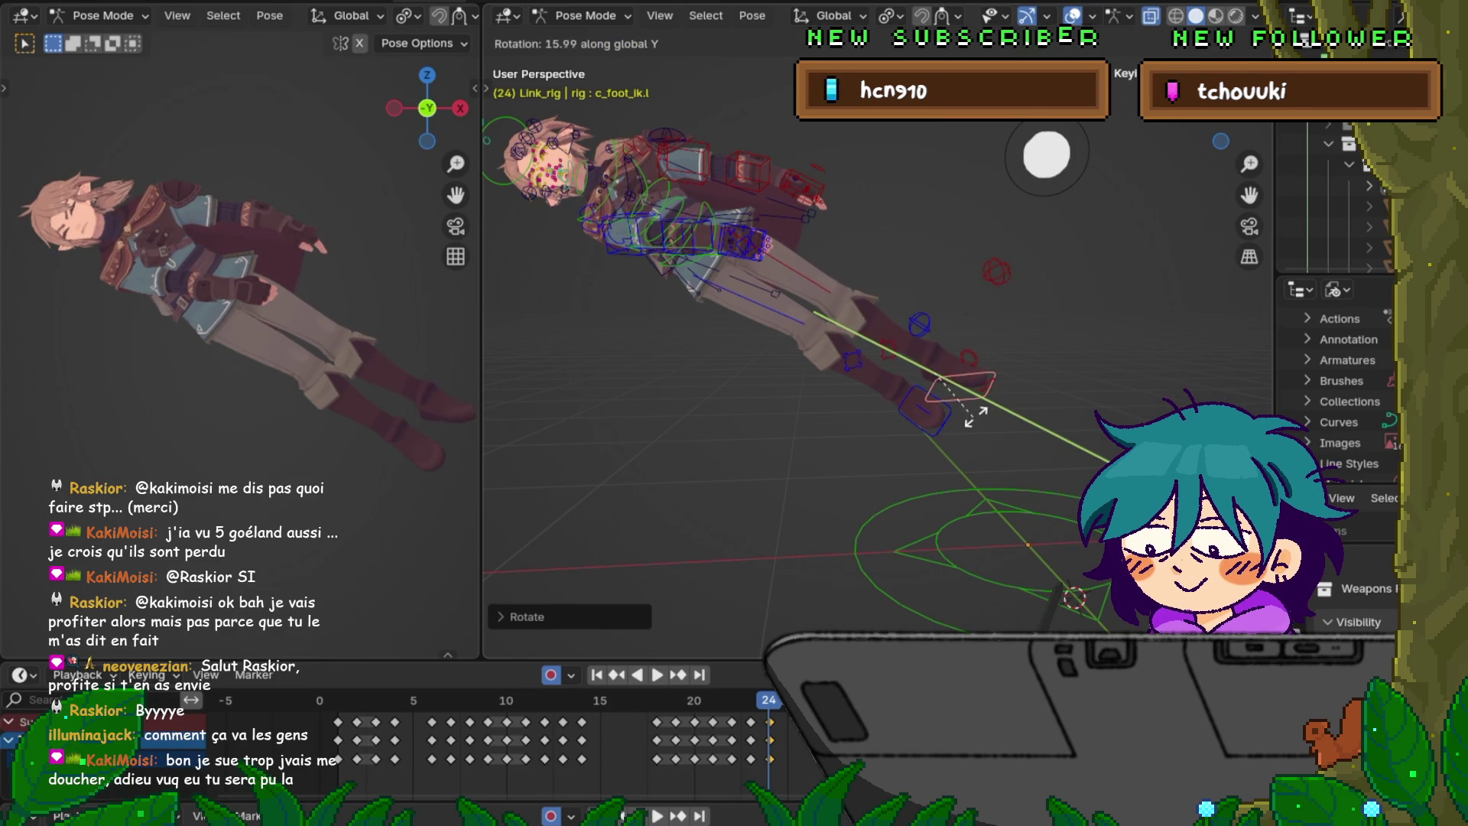
pyautogui.press('x')
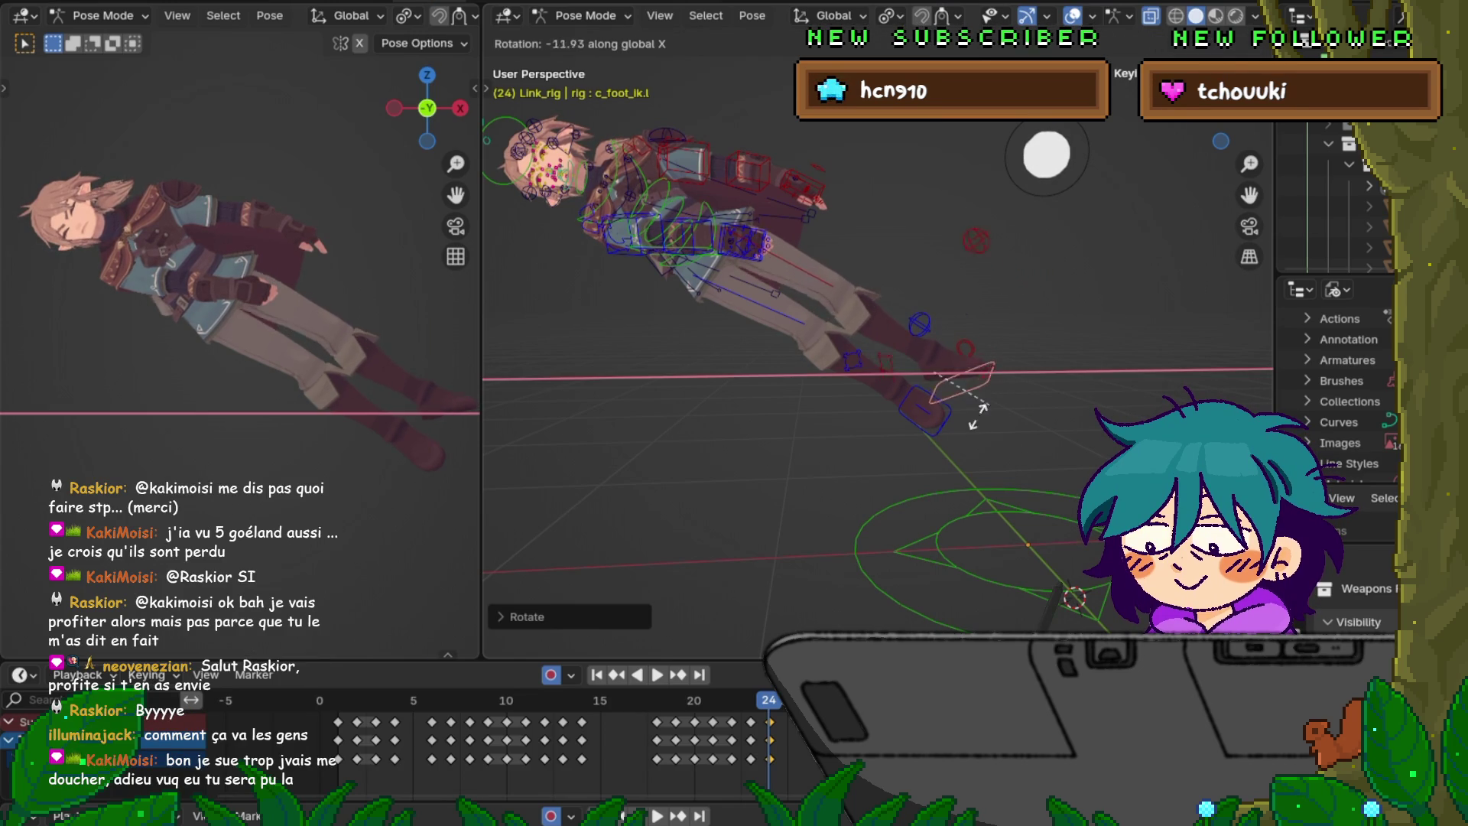
pyautogui.press('Return')
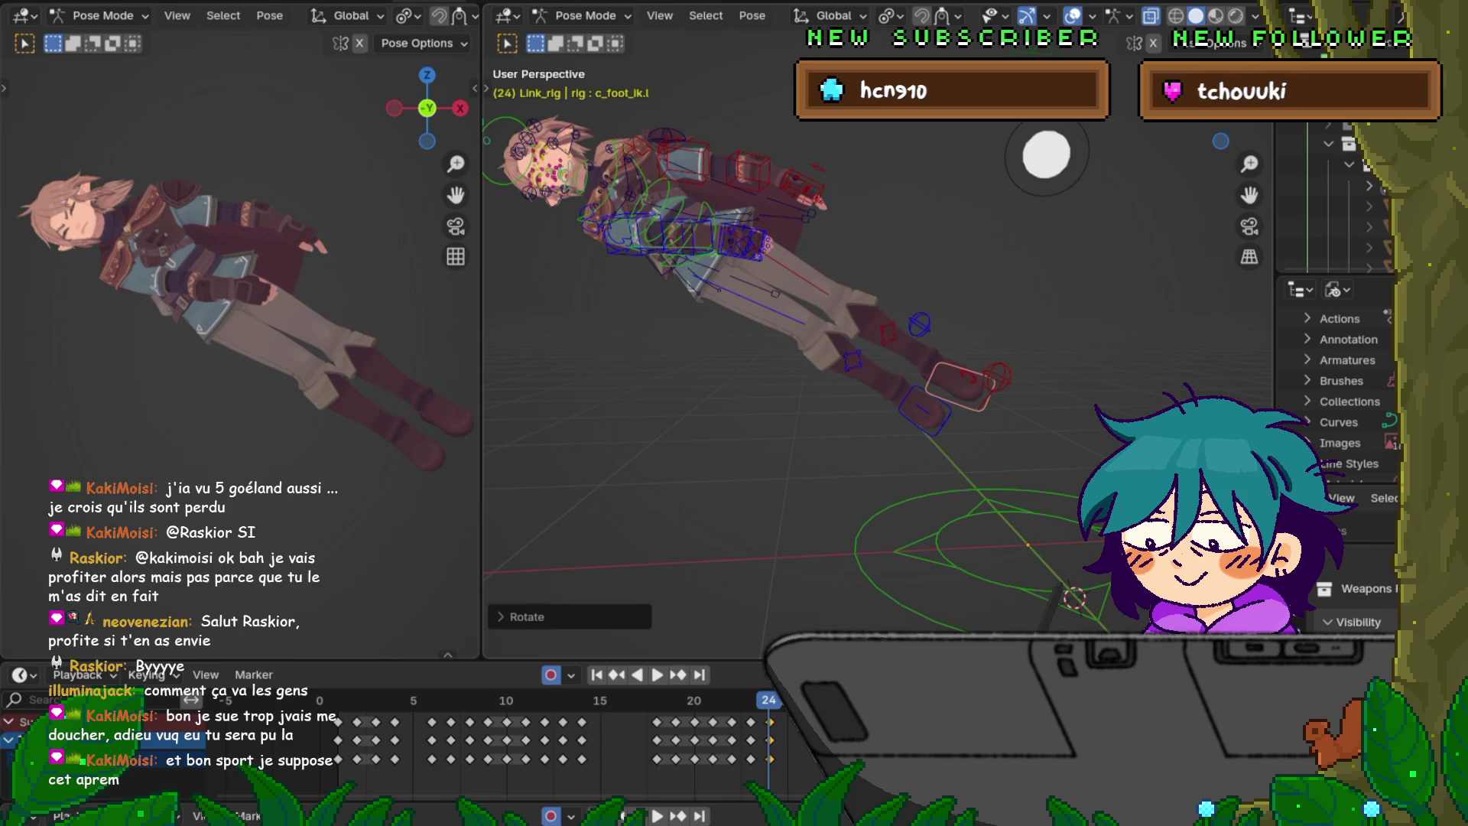
pyautogui.press('g')
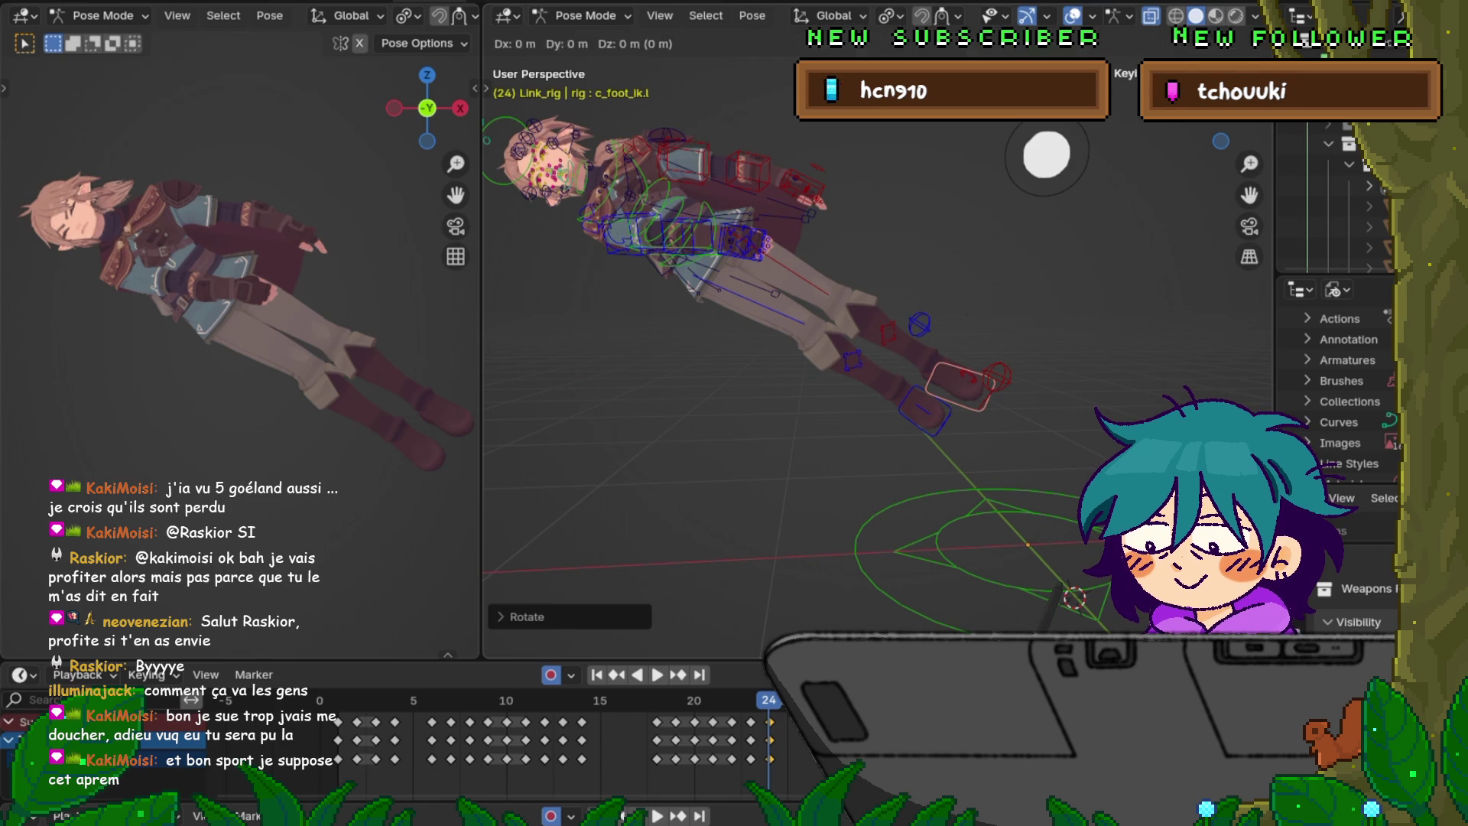
pyautogui.press('Return')
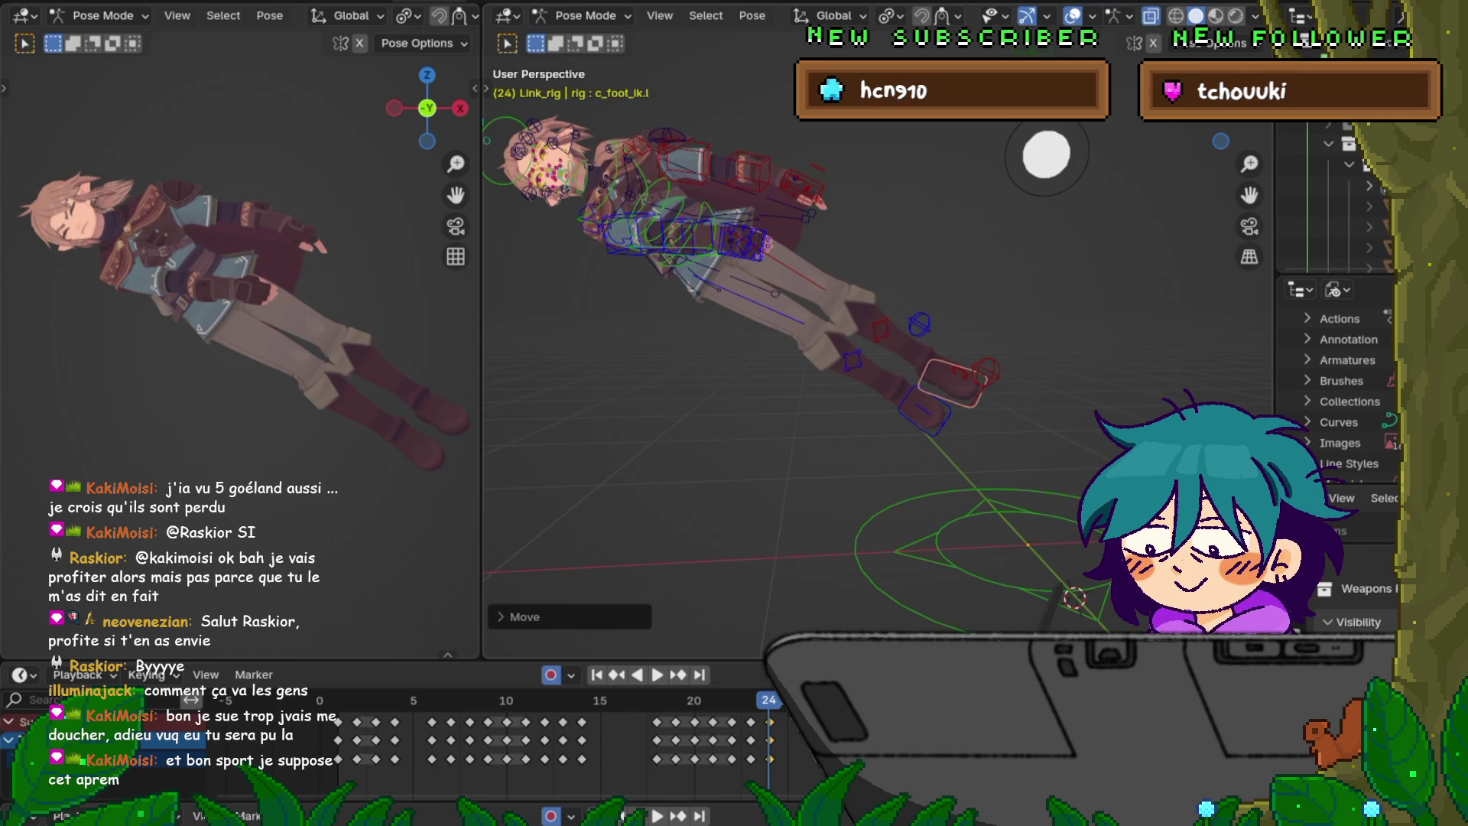
# - Move the left knee pole target to a new position
pyautogui.click(987, 372)
pyautogui.press('g')
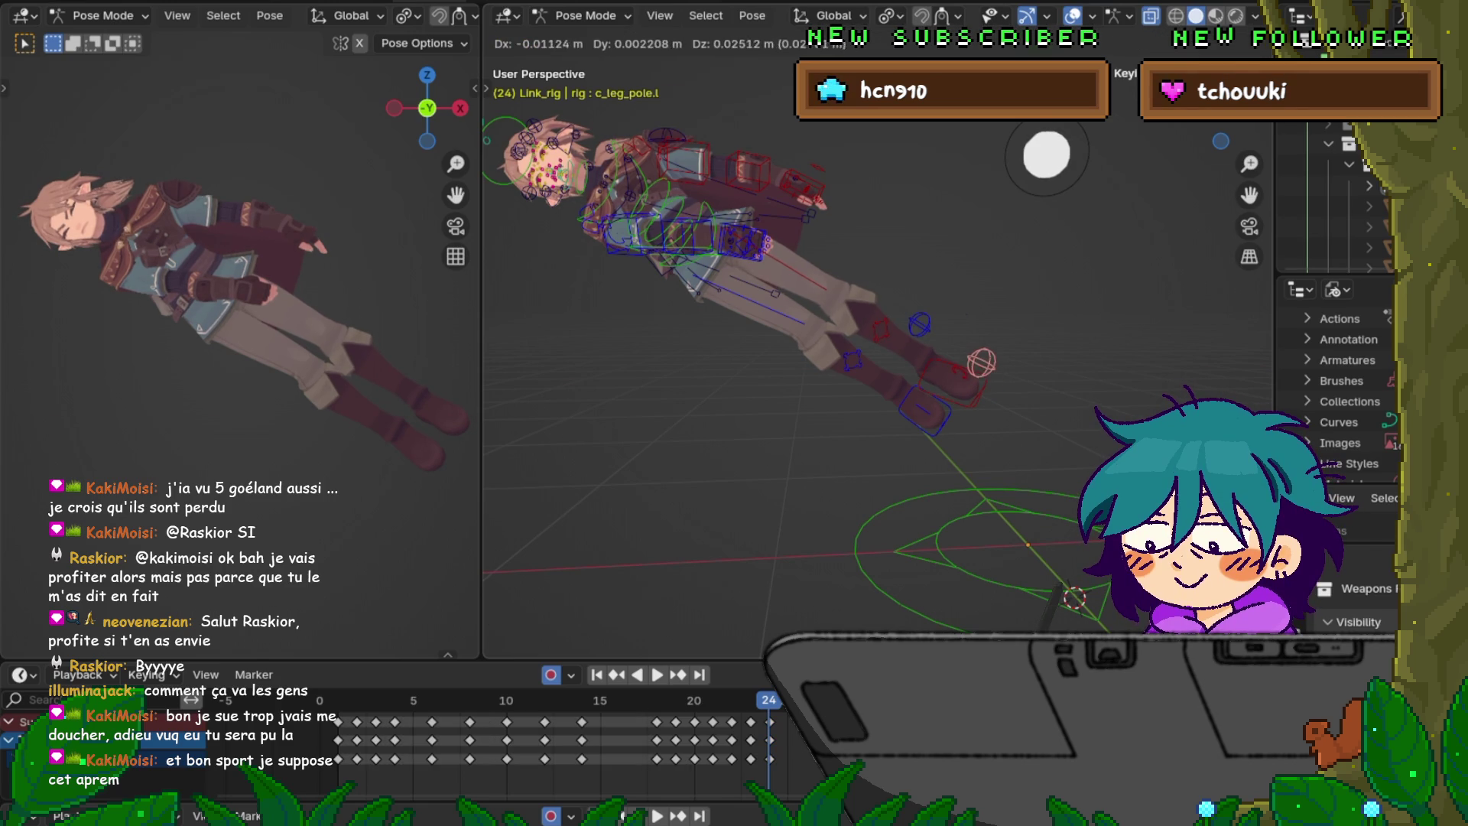
pyautogui.press('Return')
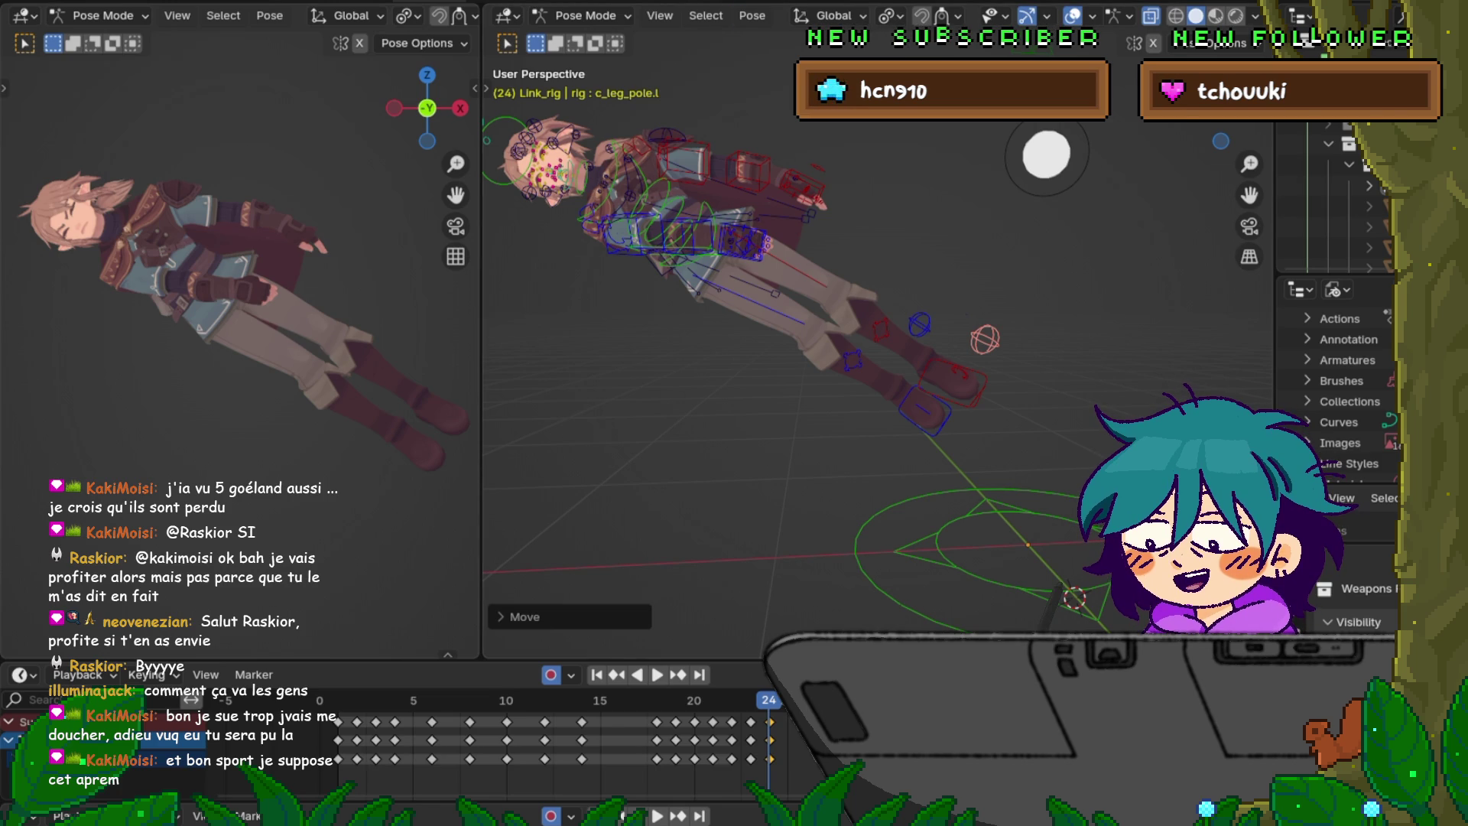
pyautogui.press('F4')
pyautogui.press('Down')
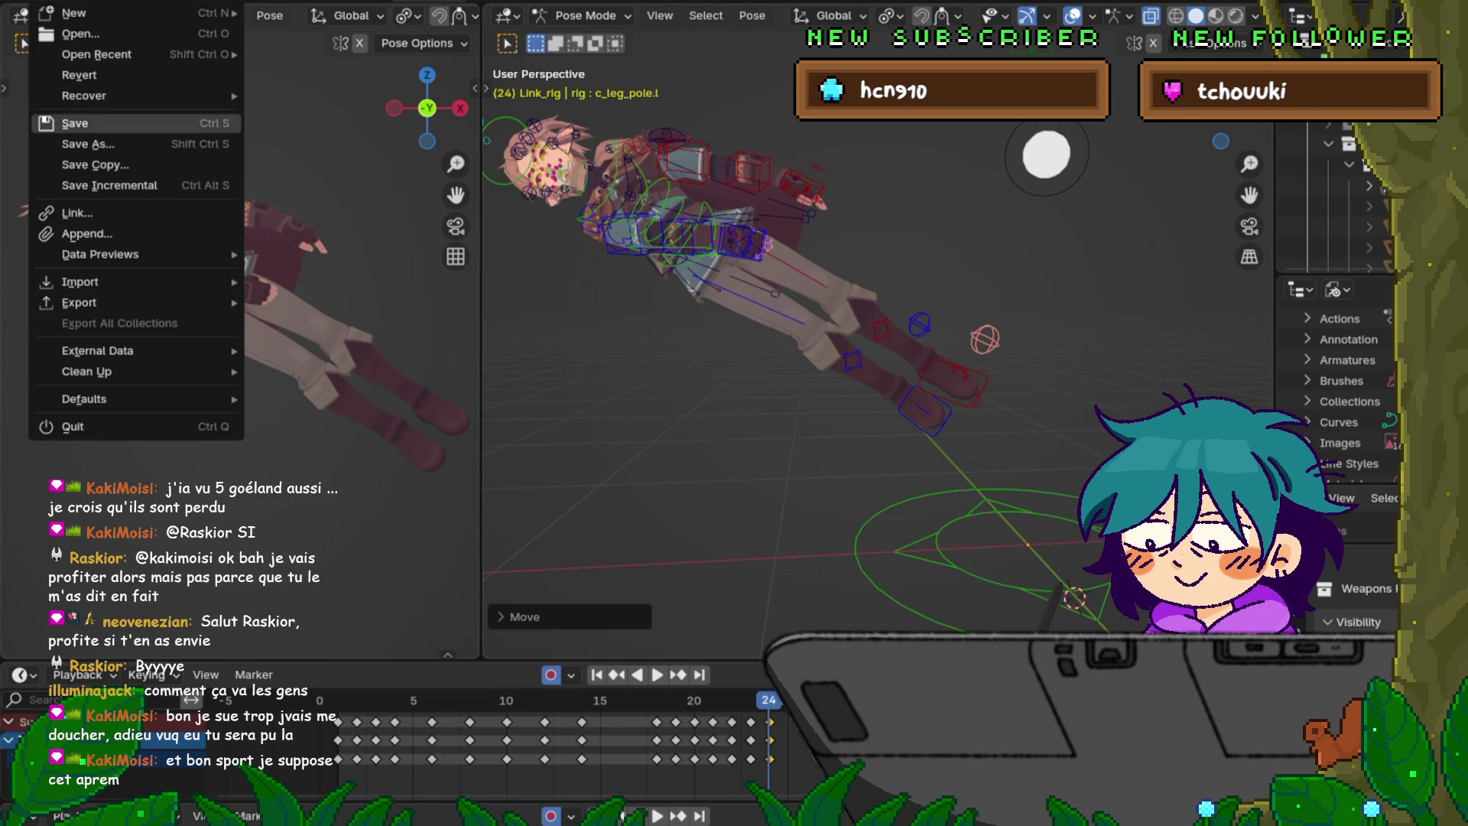
# - Save the blend file, then play and stop the animation
pyautogui.press('Return')
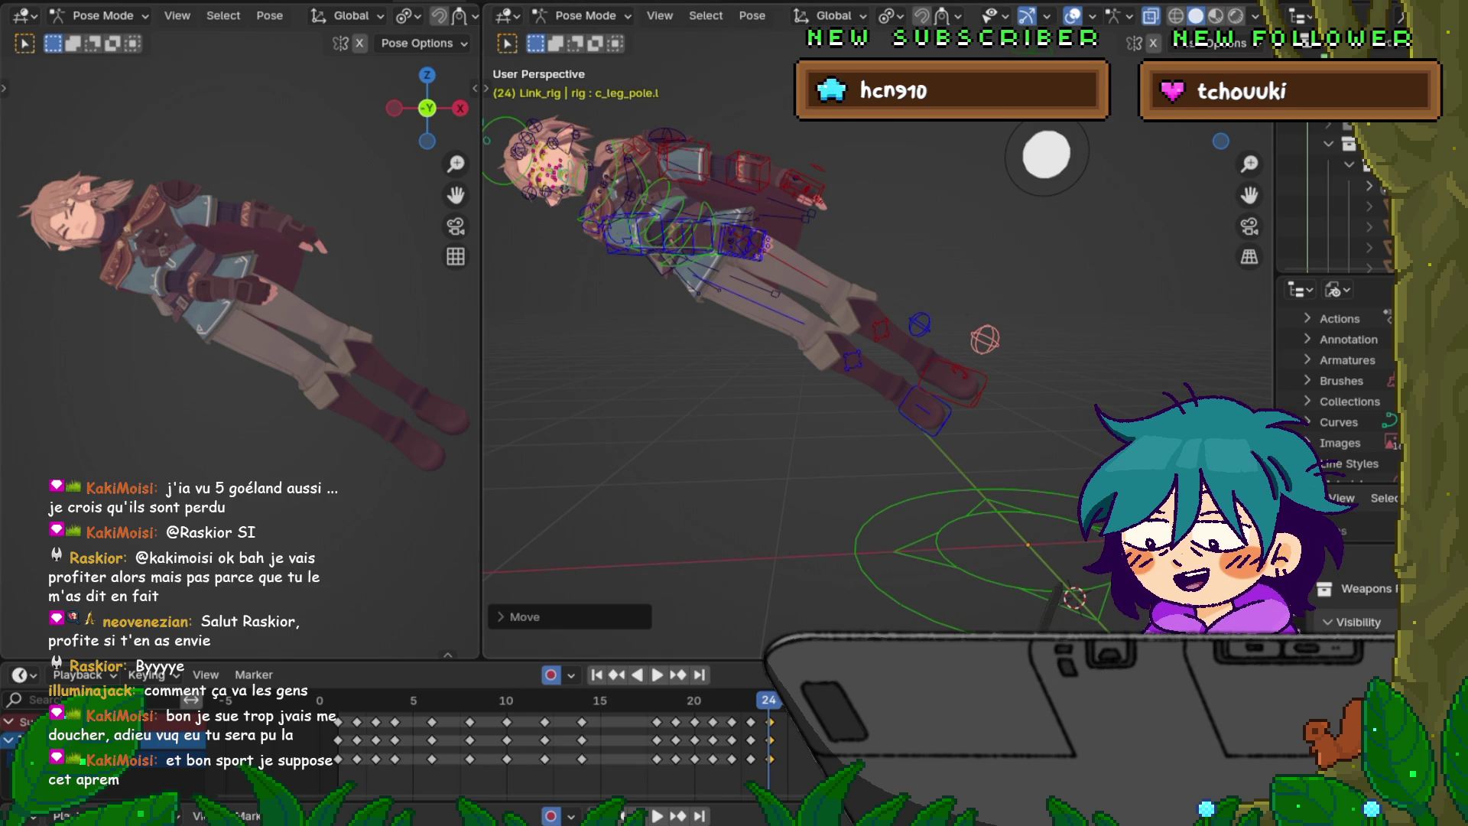
pyautogui.press('space')
pyautogui.press('Escape')
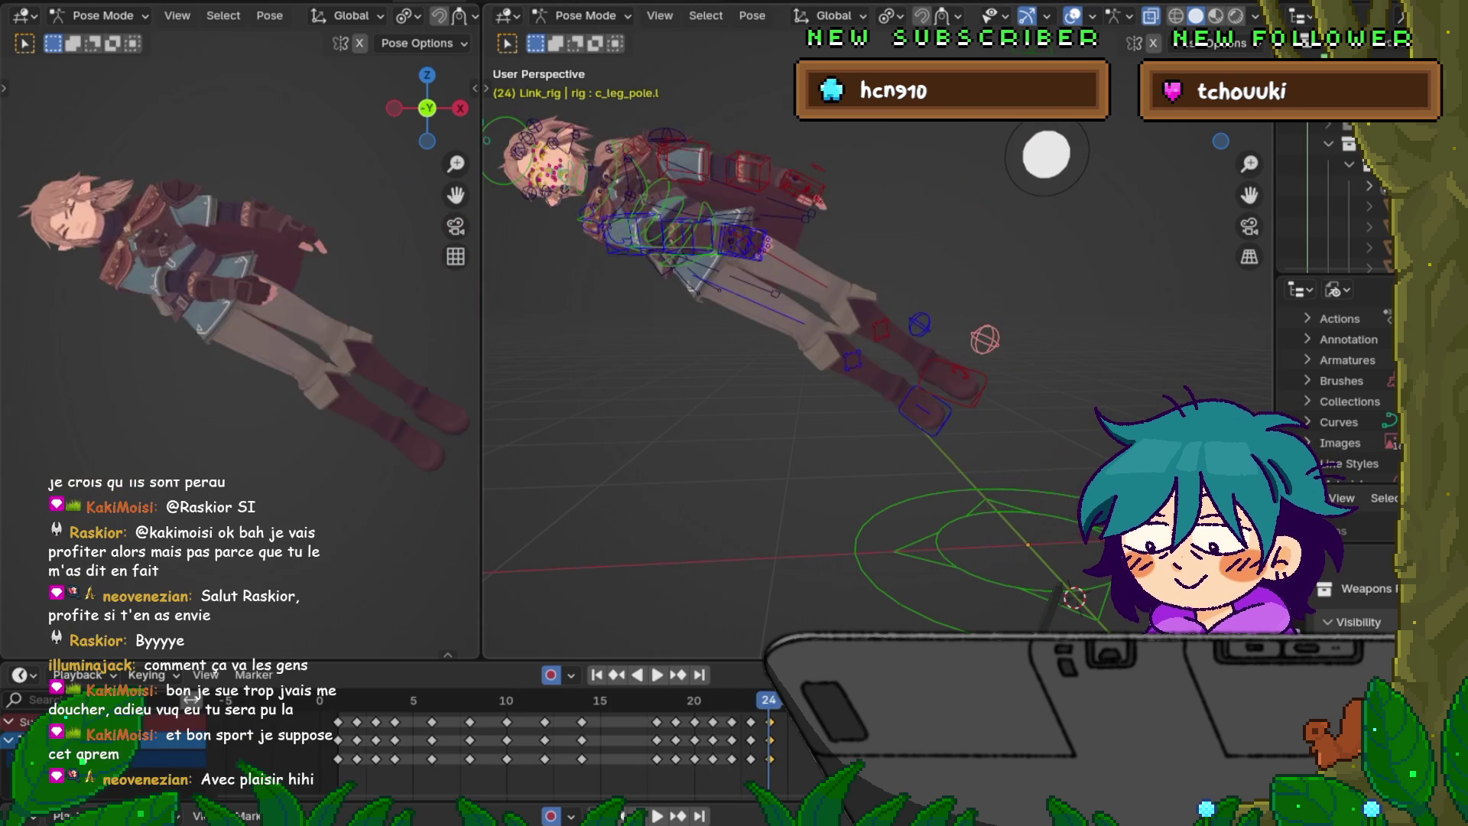
# - Flip between frames 23 and 24 to compare the re-posed legs
pyautogui.press('Left')
pyautogui.press('Right')
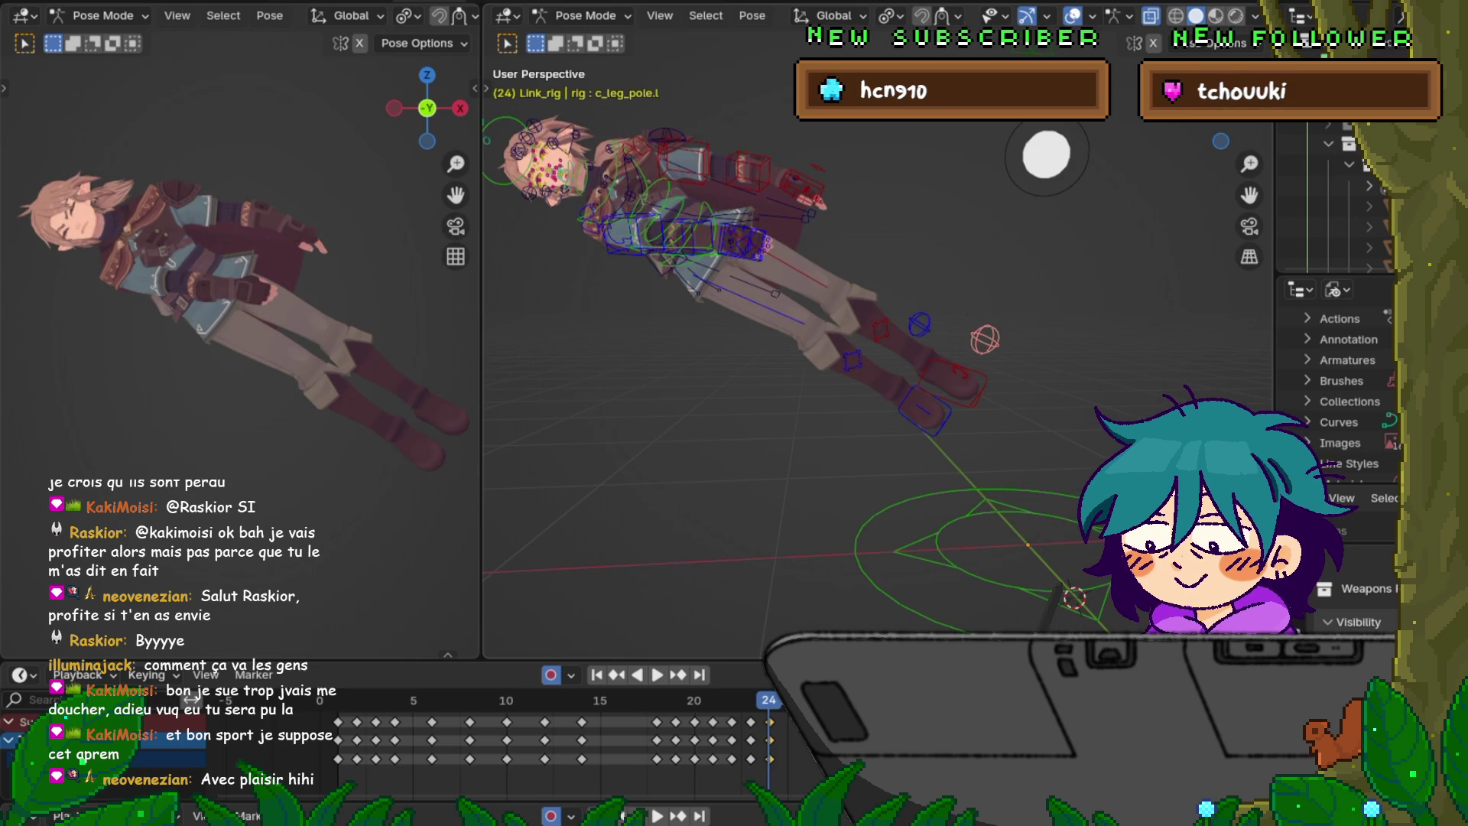
pyautogui.press('Left')
pyautogui.press('Right')
pyautogui.press('Left')
pyautogui.press('Right')
pyautogui.click(683, 163)
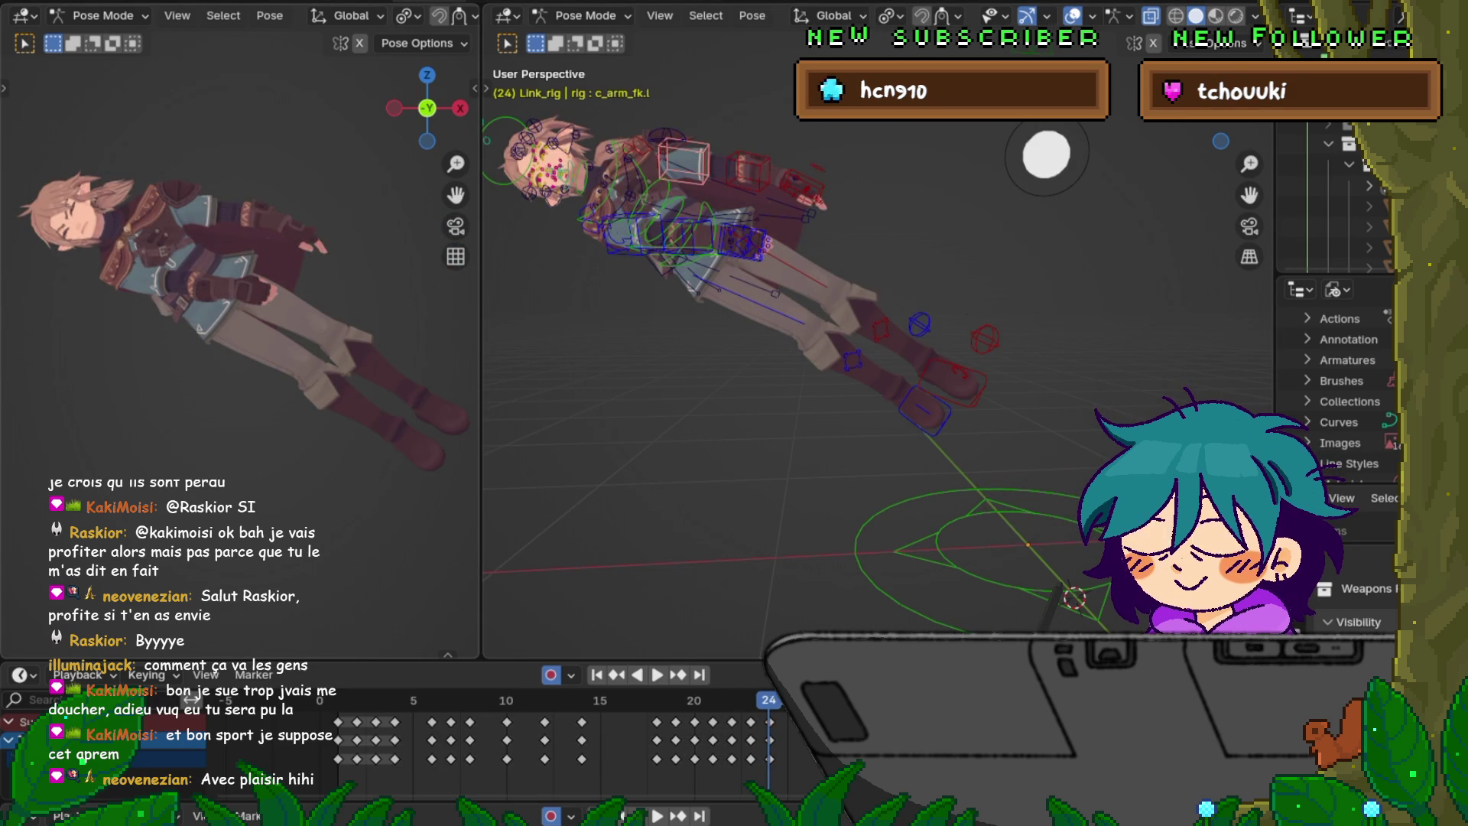
# - Rotate the left arm FK control c_arm_fk.l at frame 24 and frame the view on it
pyautogui.press('r')
pyautogui.click(396, 306)
pyautogui.press('Left')
pyautogui.press('Right')
pyautogui.scroll(3, 880, 329)
pyautogui.press('KP_Decimal')
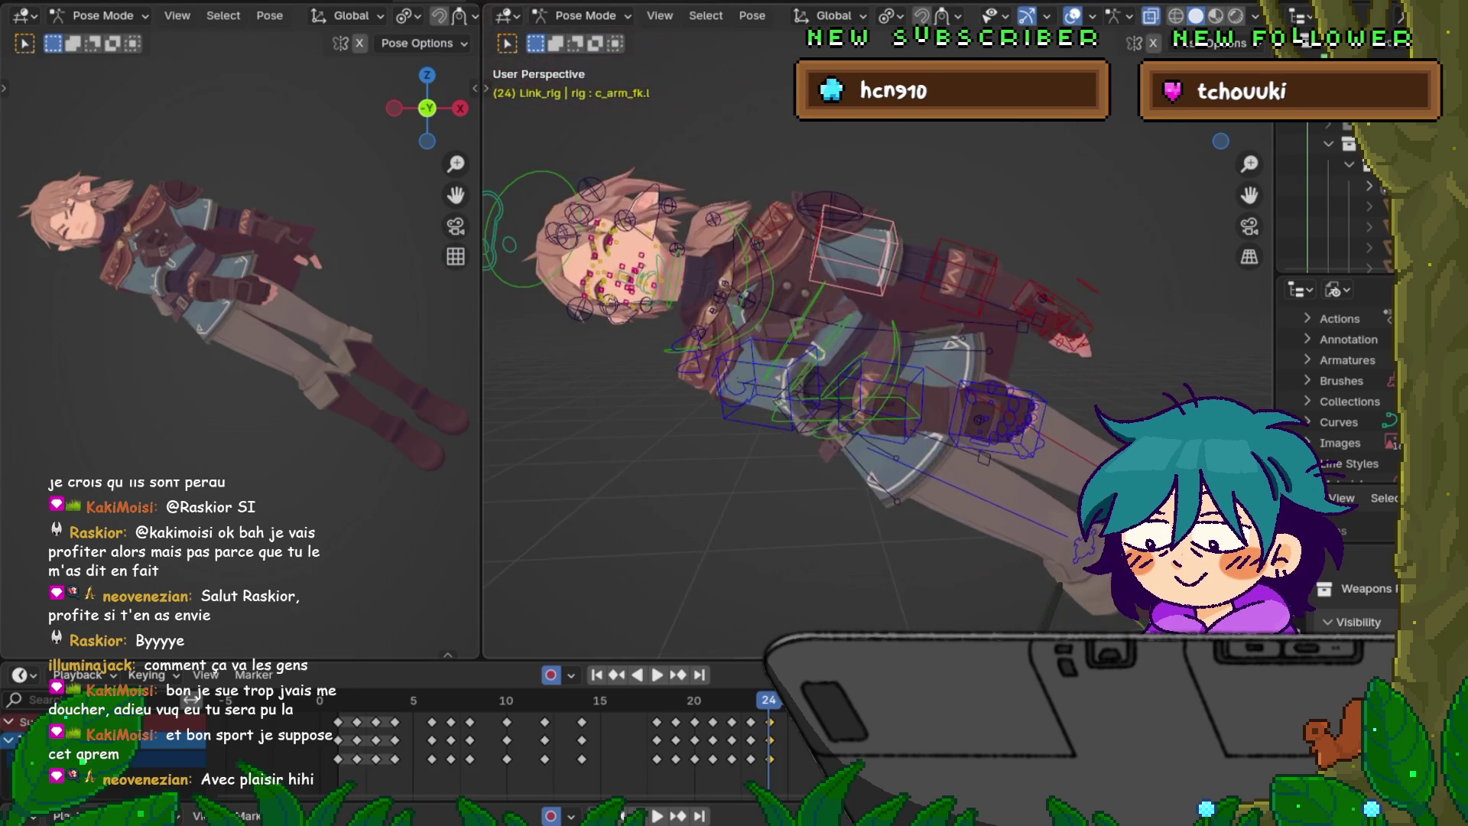
# - Rotate the left shoulder control c_shoulder.l and another arm bone, then begin shifting the bone
pyautogui.click(849, 229)
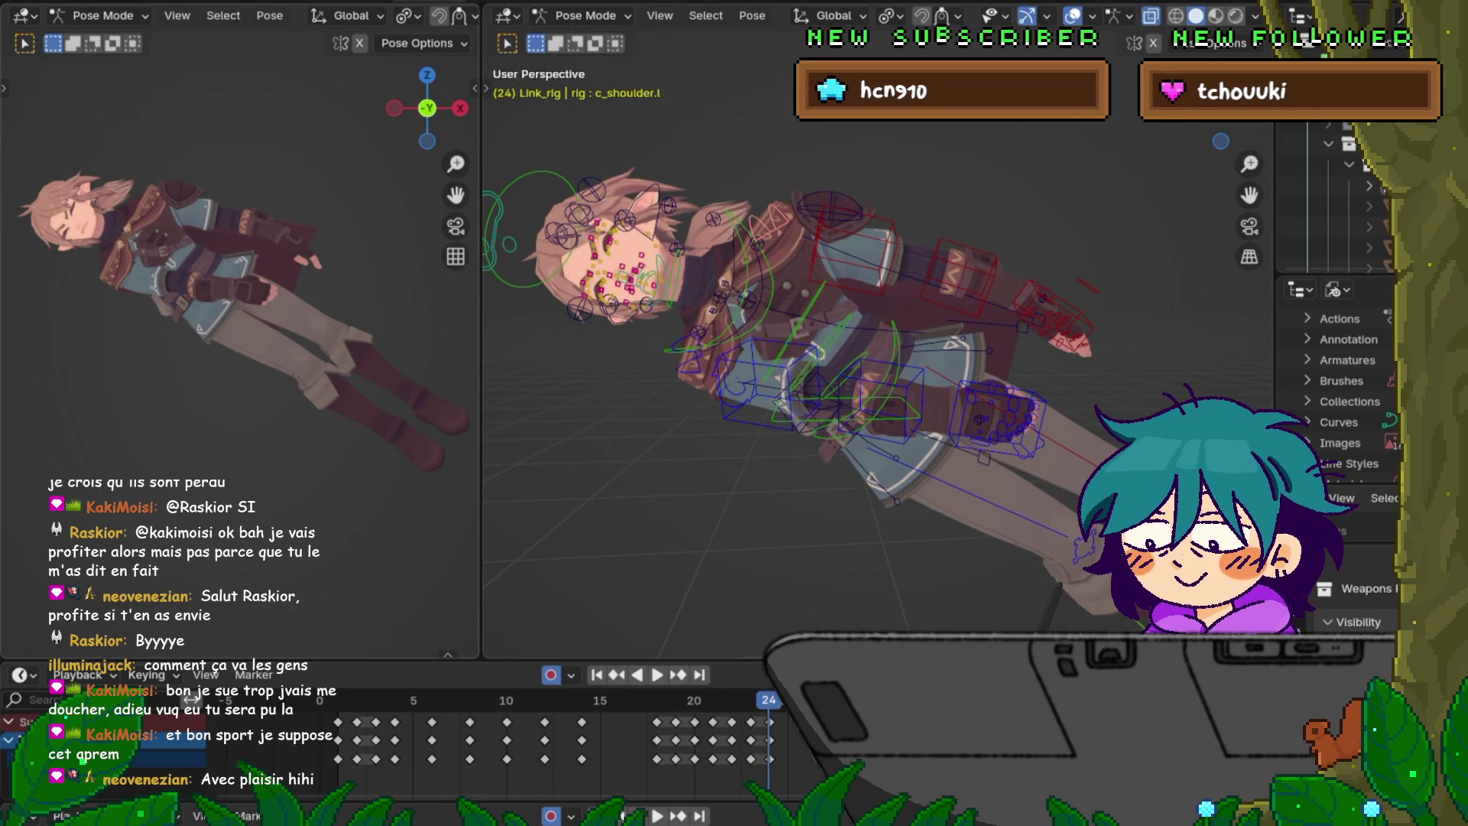
pyautogui.press('r')
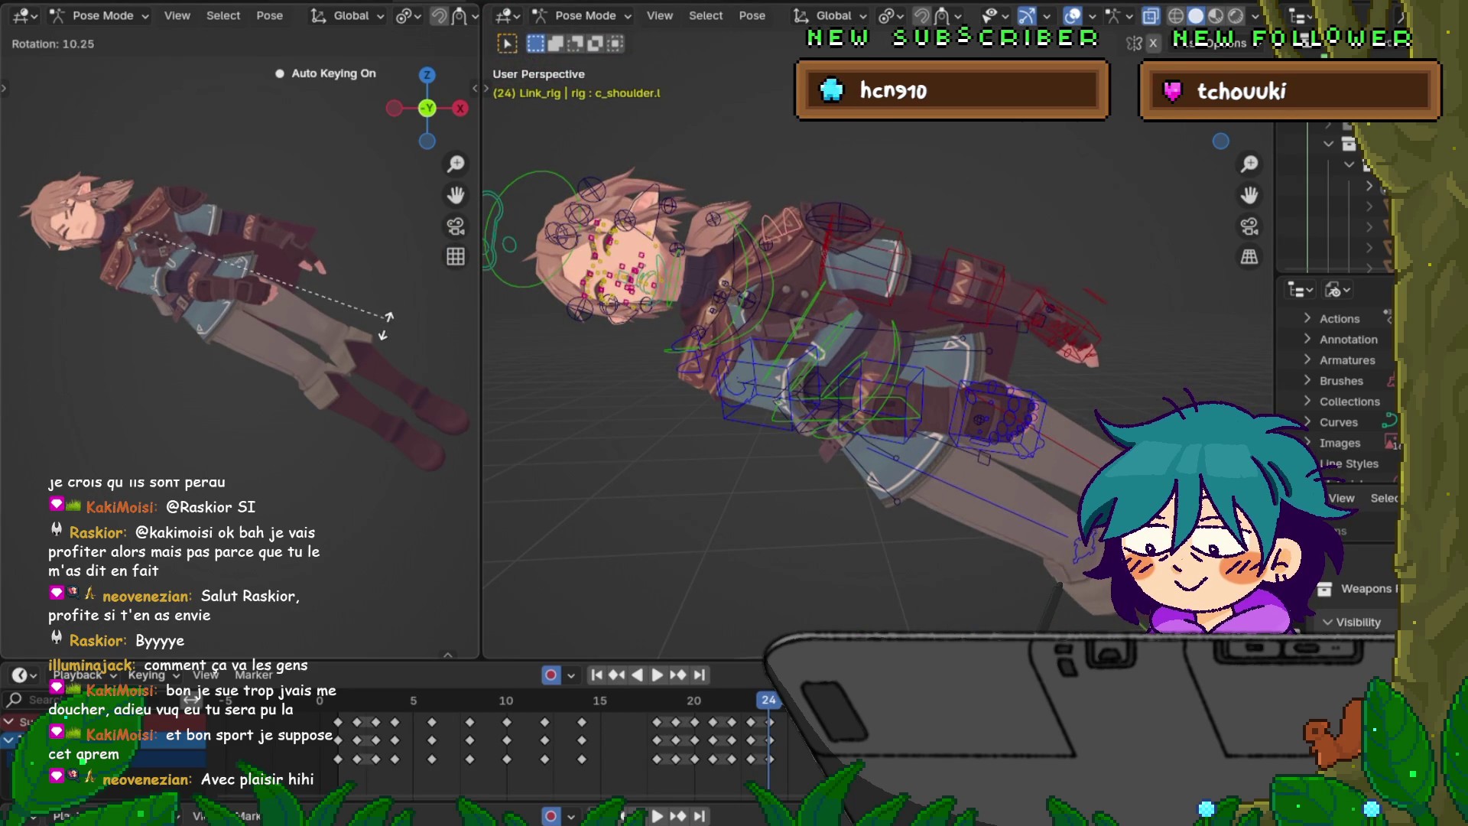
pyautogui.click(391, 327)
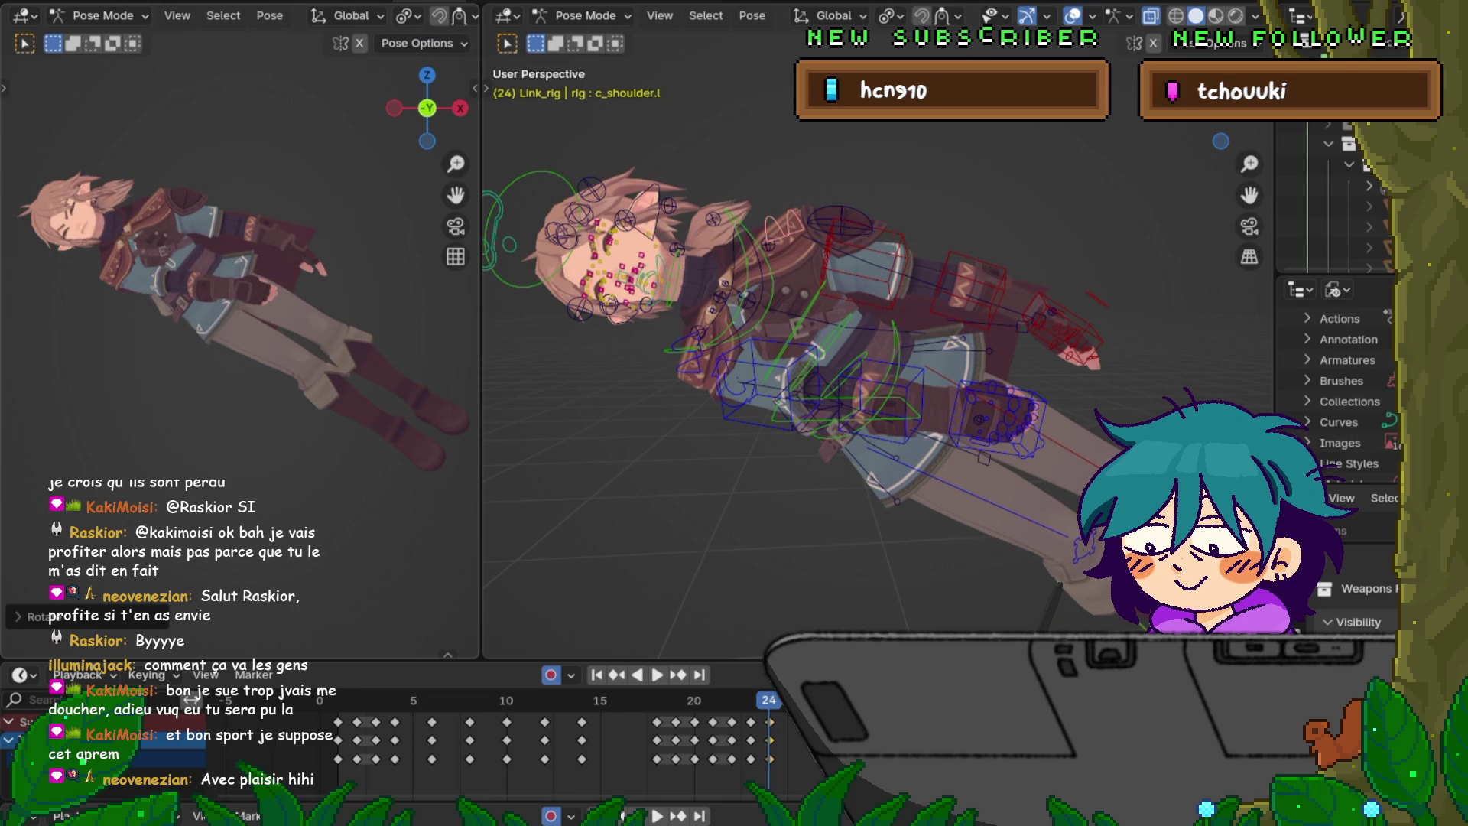
pyautogui.click(764, 374)
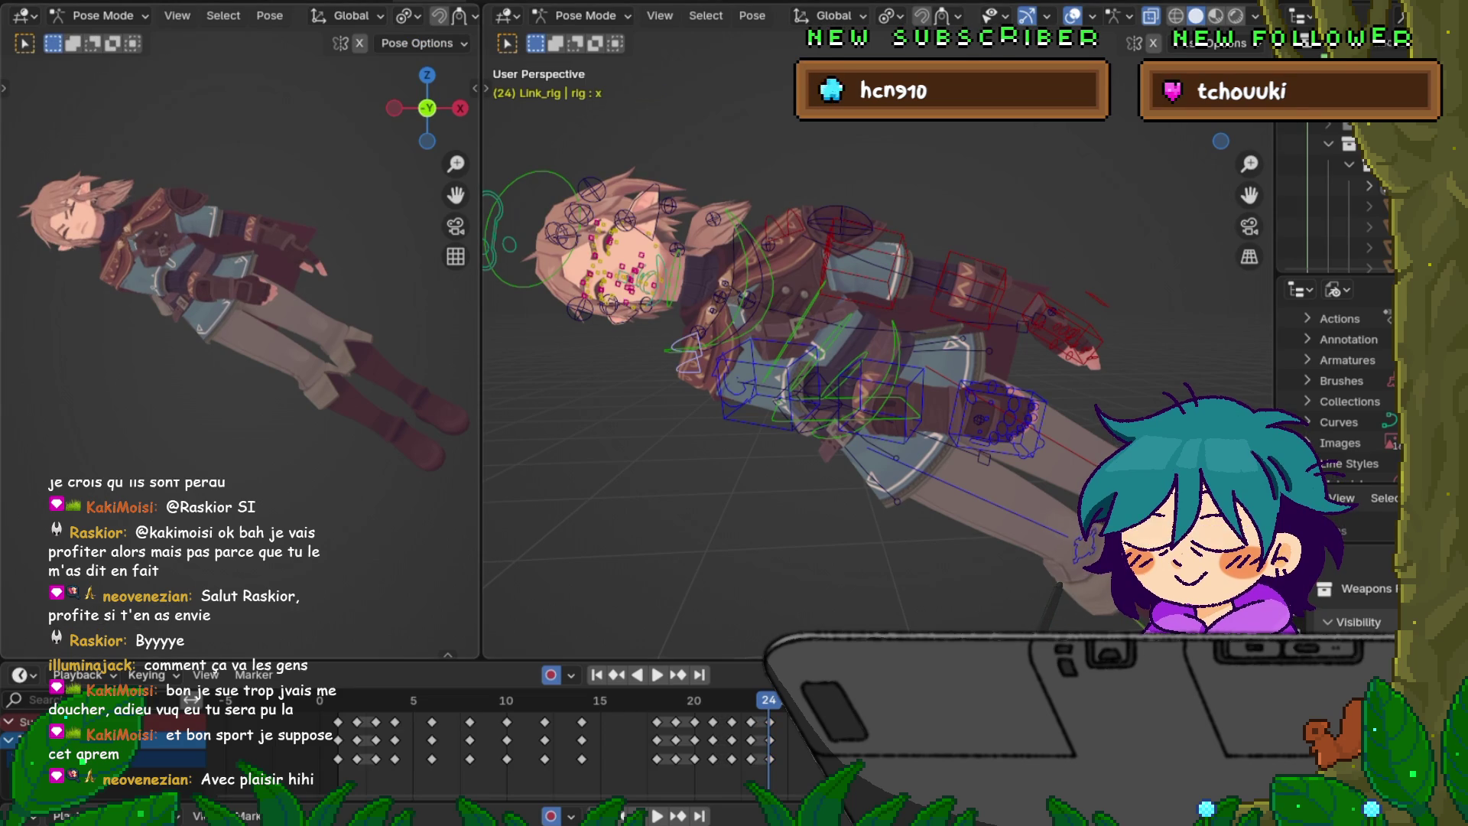
pyautogui.press('r')
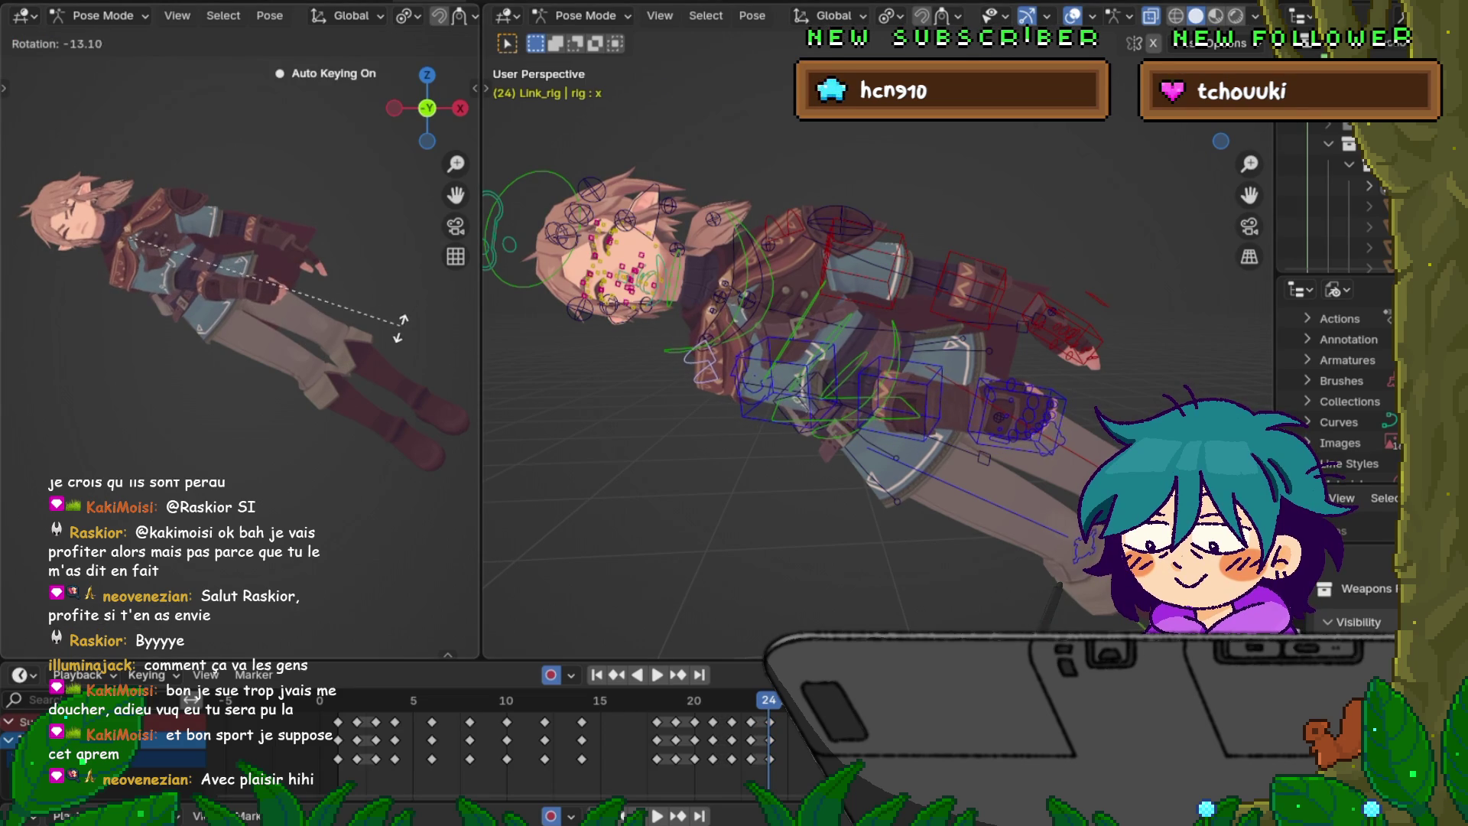
pyautogui.click(404, 323)
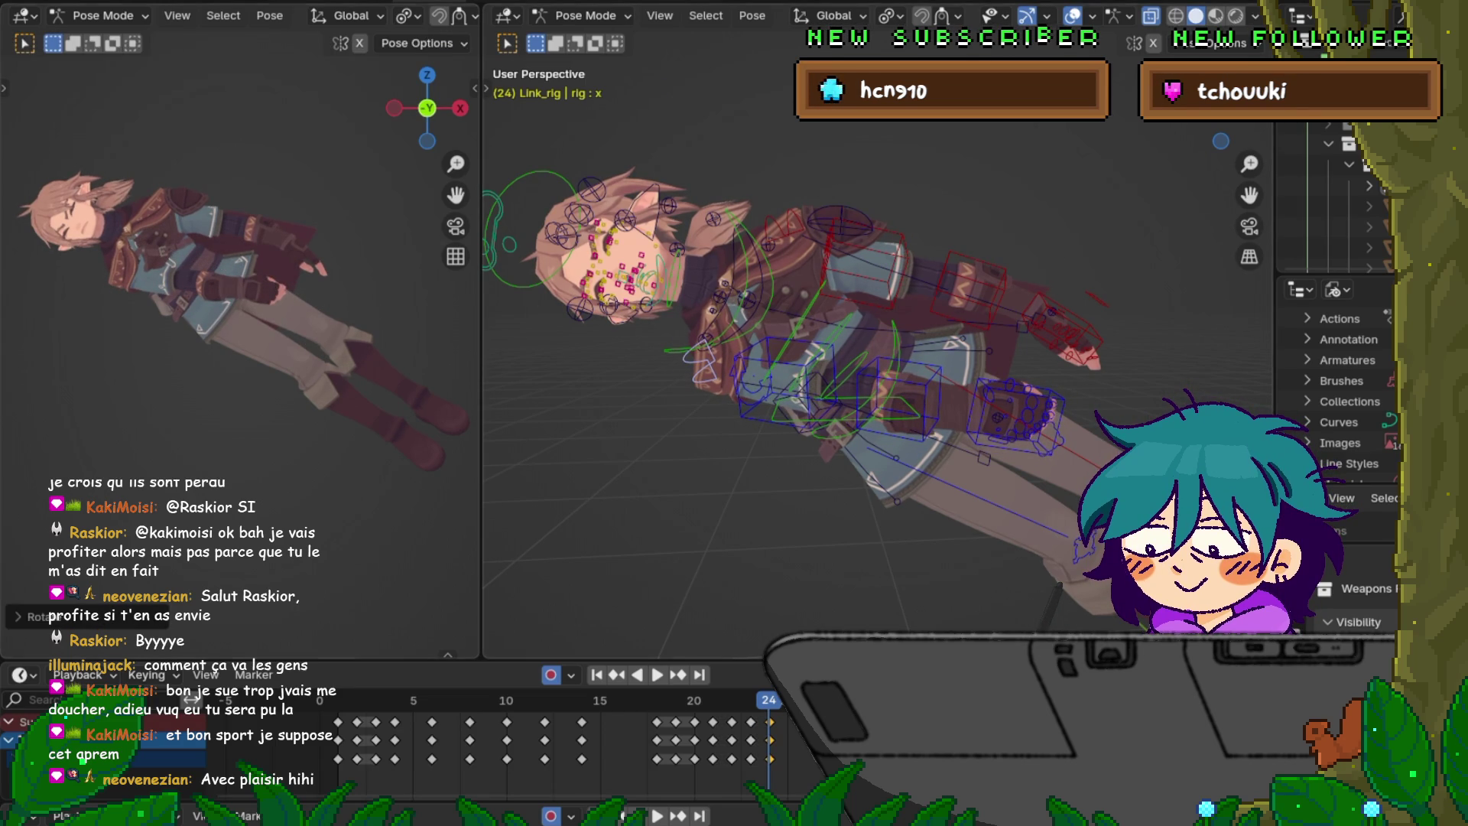
pyautogui.moveTo(880, 344); pyautogui.dragTo(932, 267, button='middle')
pyautogui.press('g')
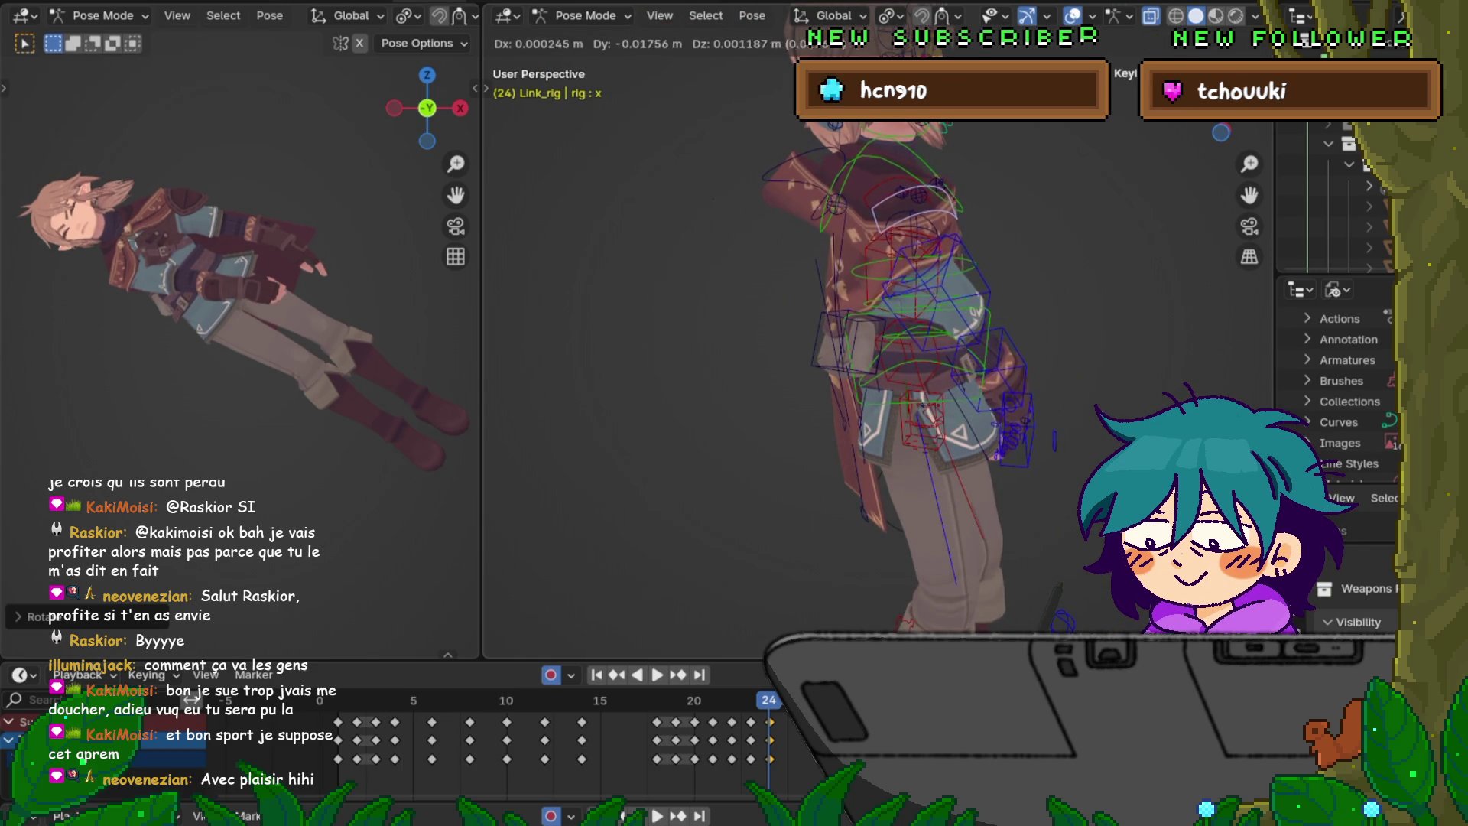
# - Confirm the bone's move, then rotate the right arm FK control and hand bone together
pyautogui.press('Return')
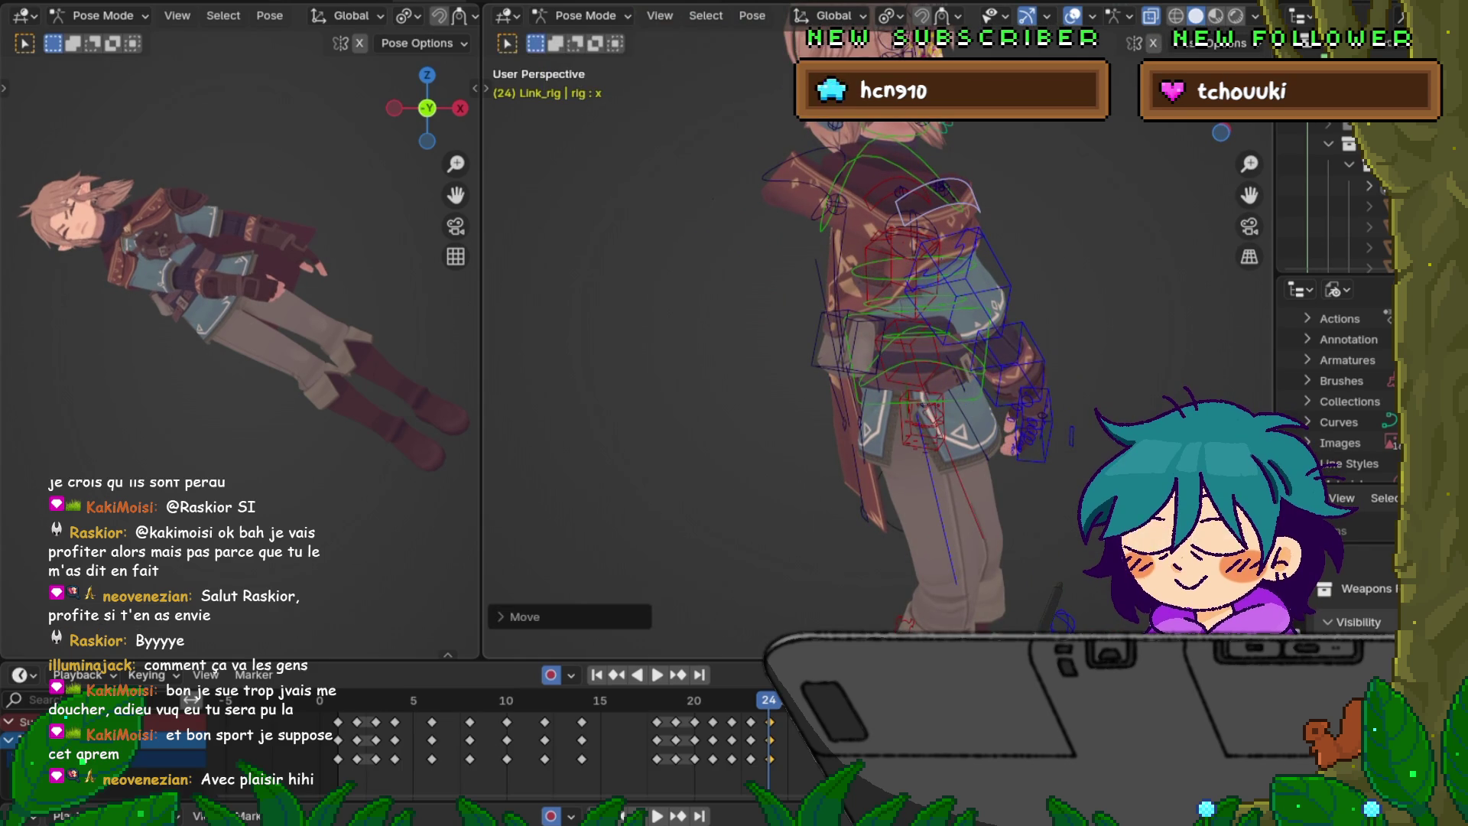
pyautogui.moveTo(879, 344); pyautogui.dragTo(811, 306, button='middle')
pyautogui.scroll(5, 811, 306)
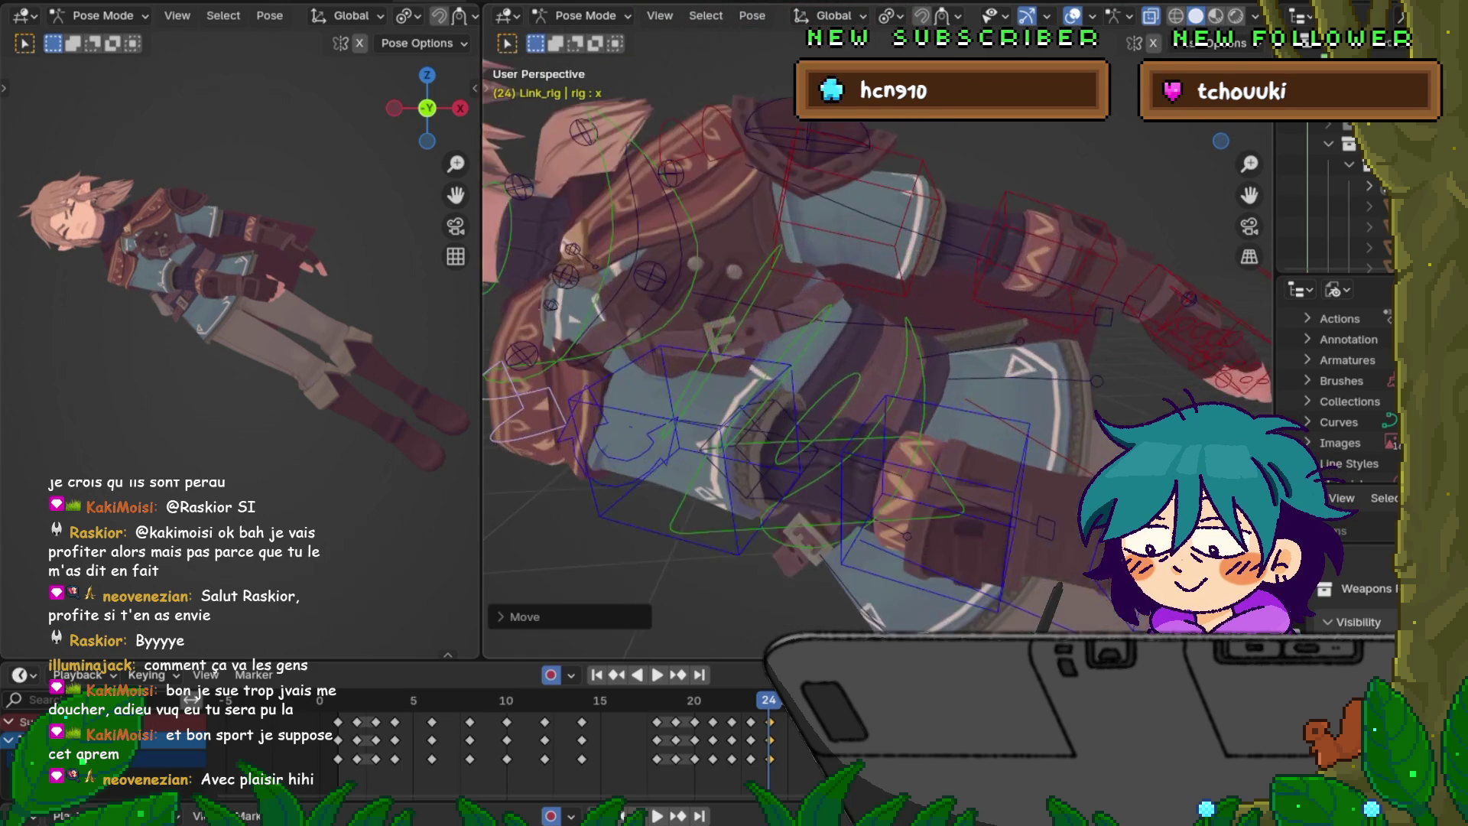
pyautogui.moveTo(879, 344); pyautogui.dragTo(922, 366, button='middle')
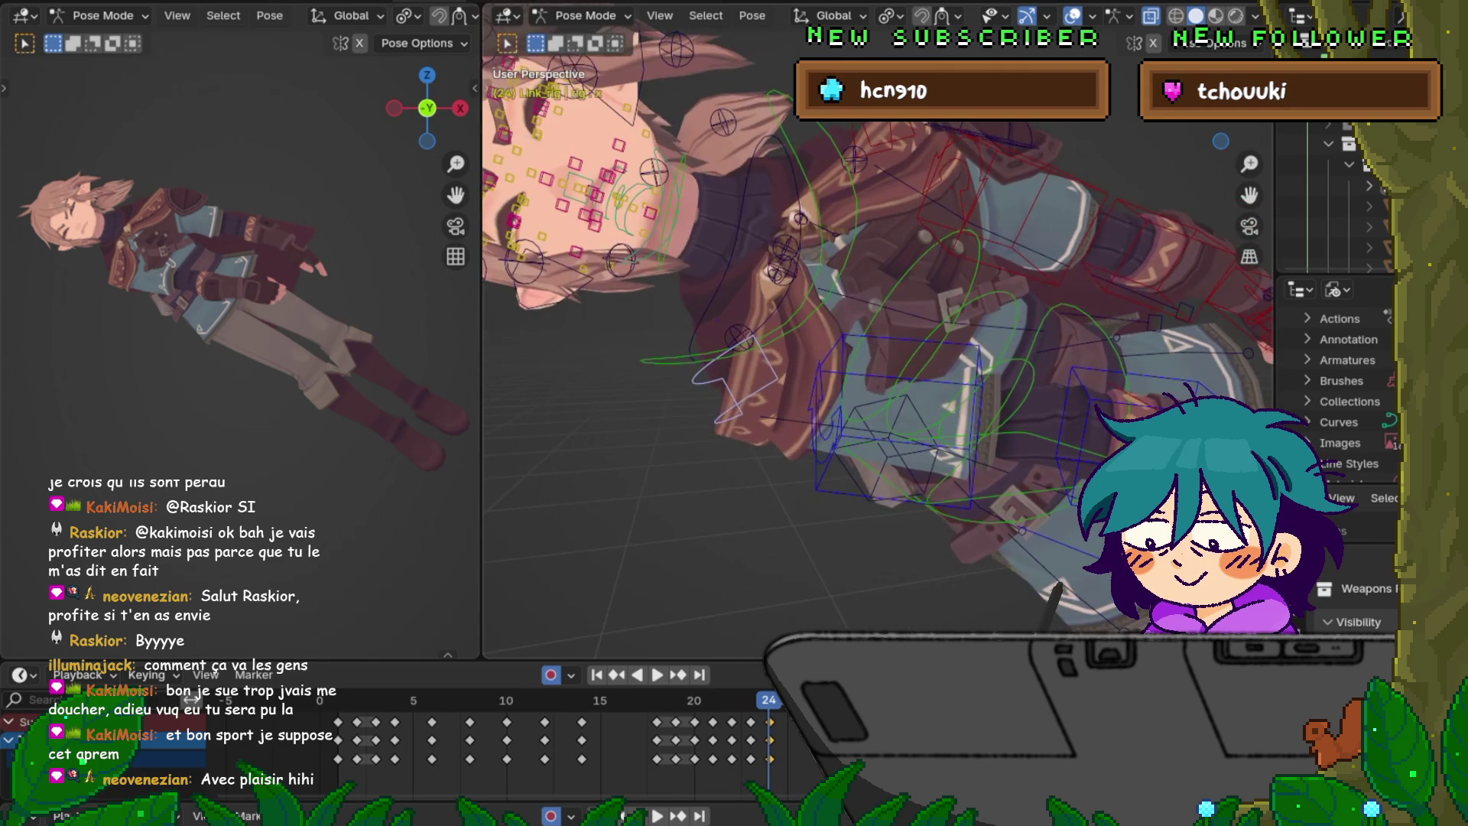
pyautogui.click(898, 421)
pyautogui.click(737, 367)
pyautogui.moveTo(738, 367); pyautogui.dragTo(772, 382, button='middle')
pyautogui.press('r')
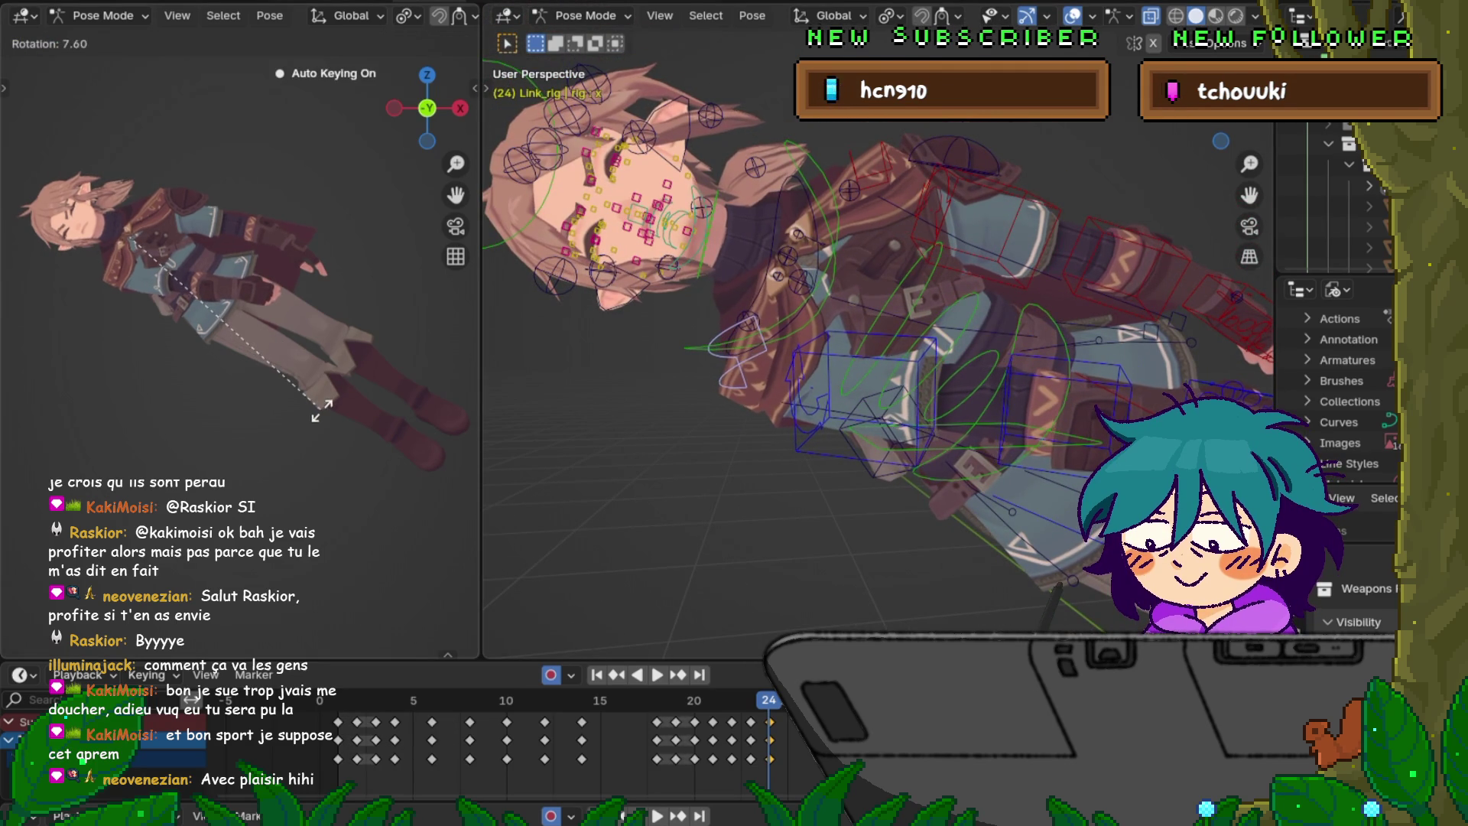
pyautogui.click(313, 409)
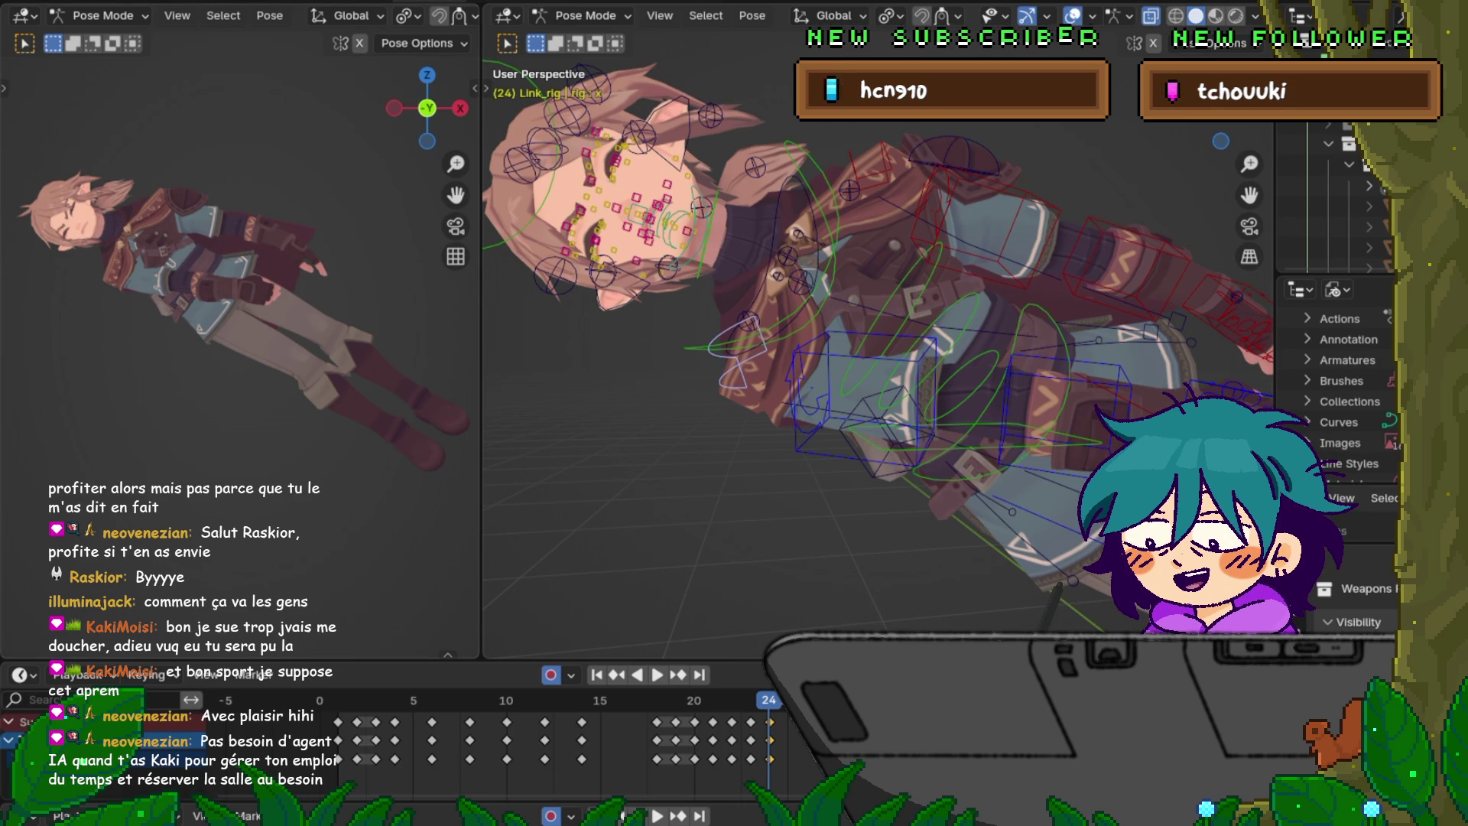
# - Save the blend file from the File menu
pyautogui.press('F4')
pyautogui.press('Escape')
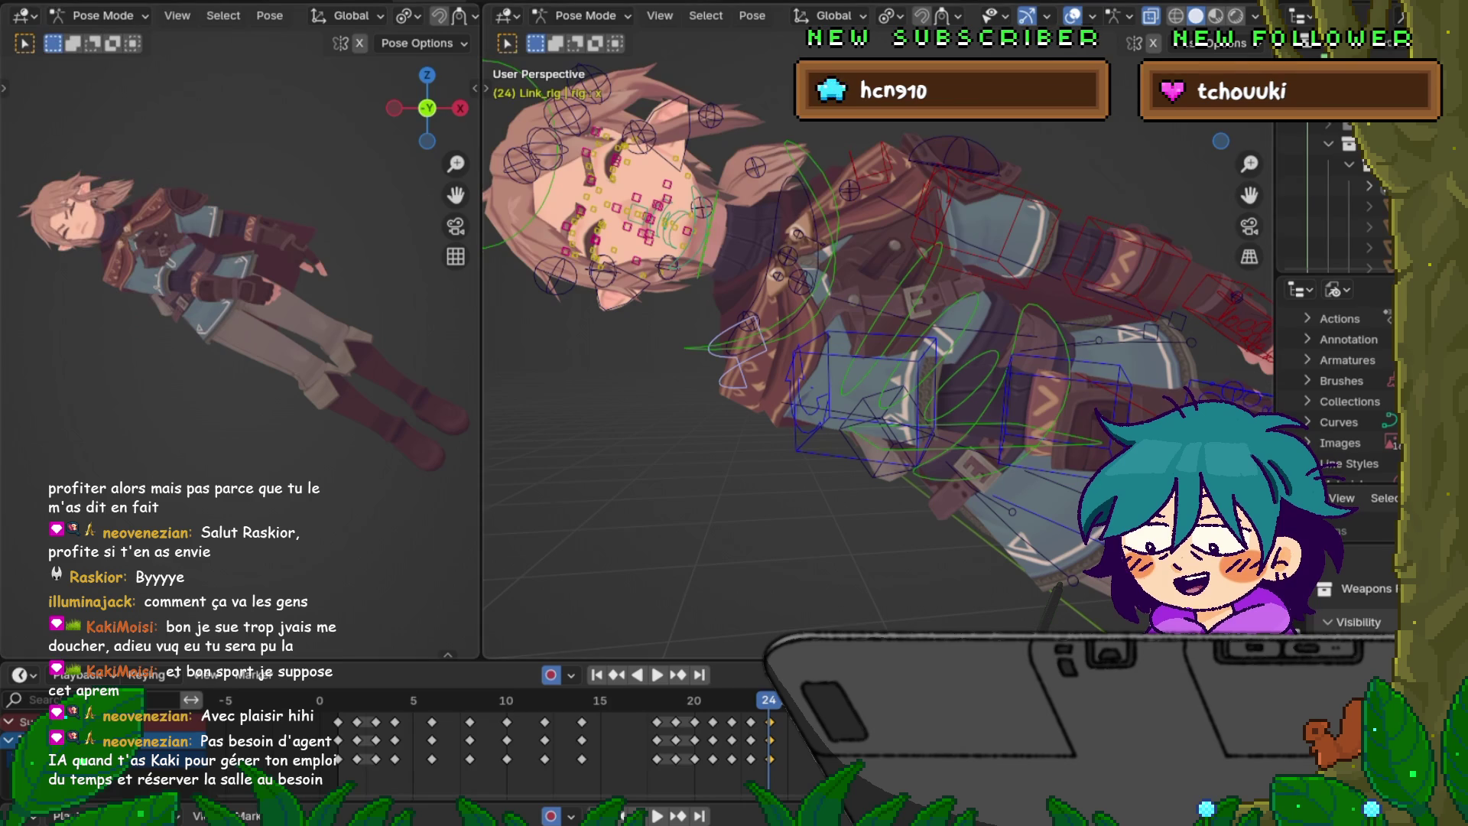
pyautogui.scroll(-3, 422, 249)
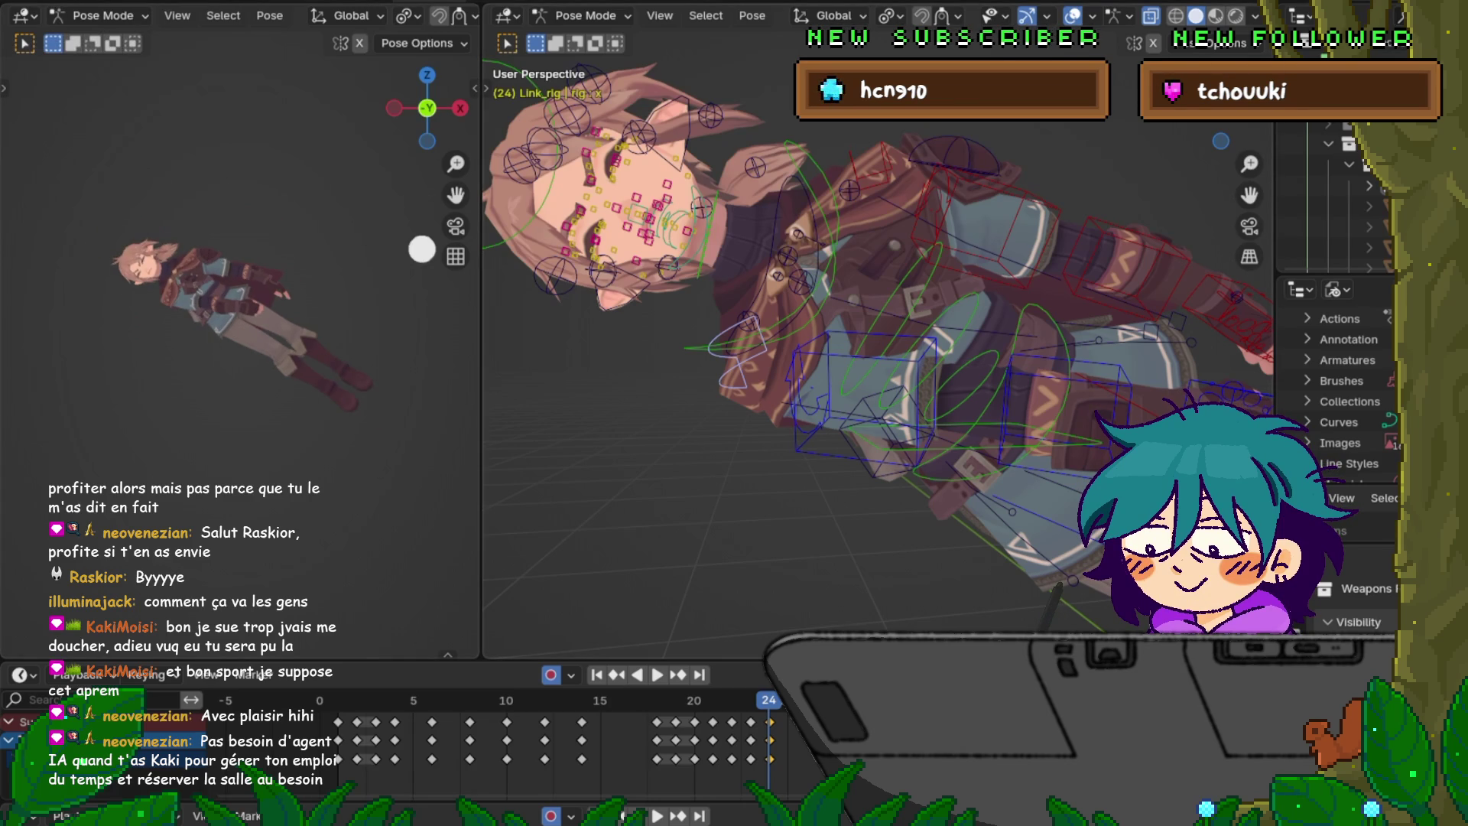
# - Rotate the right foot IK control c_foot_ik.r around X and shift it slightly
pyautogui.scroll(3, 302, 358)
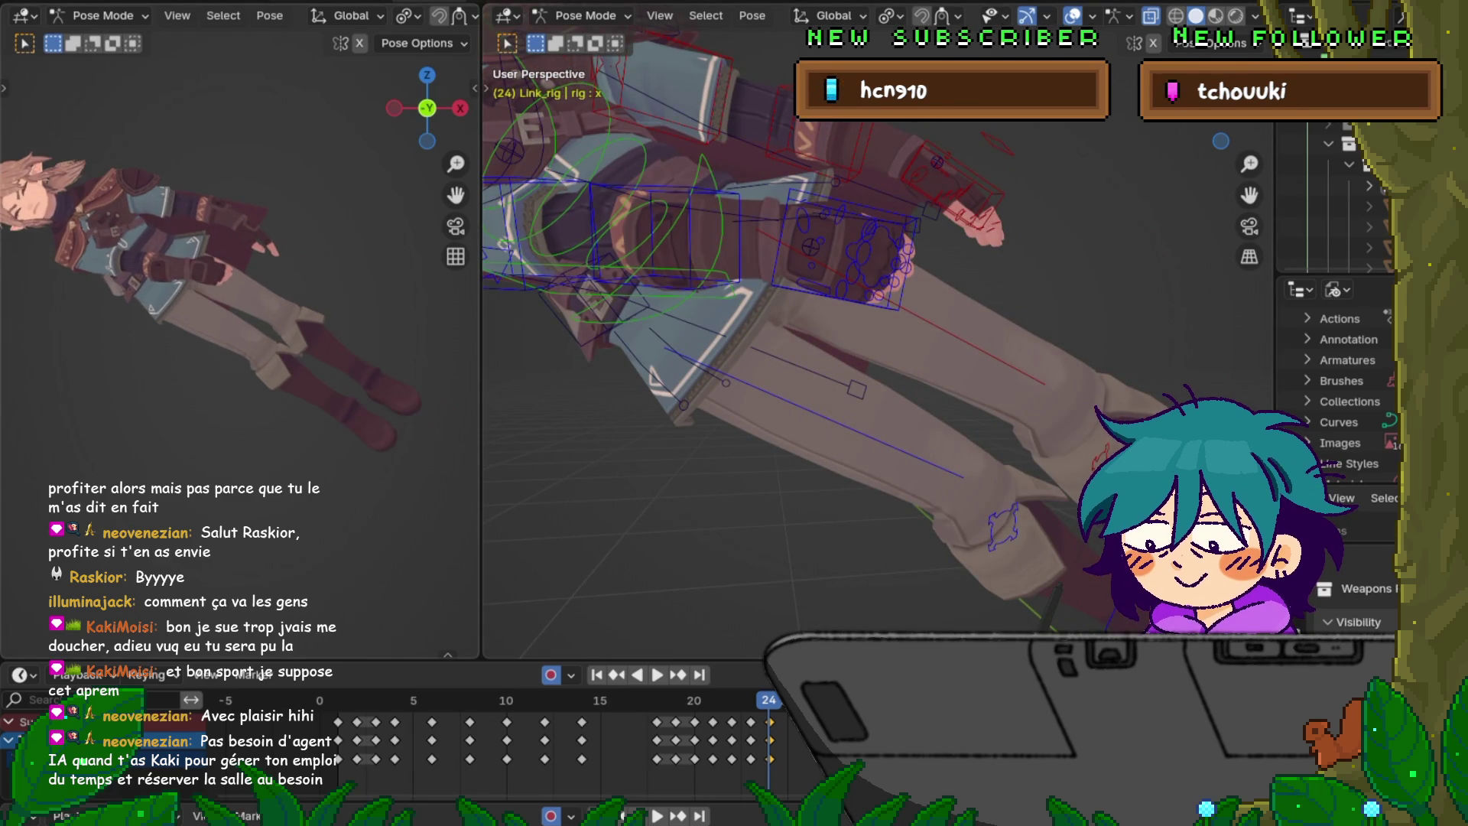
pyautogui.keyDown('shift'); pyautogui.moveTo(864, 398); pyautogui.dragTo(635, 252, button='middle'); pyautogui.keyUp('shift')
pyautogui.keyDown('shift'); pyautogui.moveTo(879, 428); pyautogui.dragTo(673, 321, button='middle'); pyautogui.keyUp('shift')
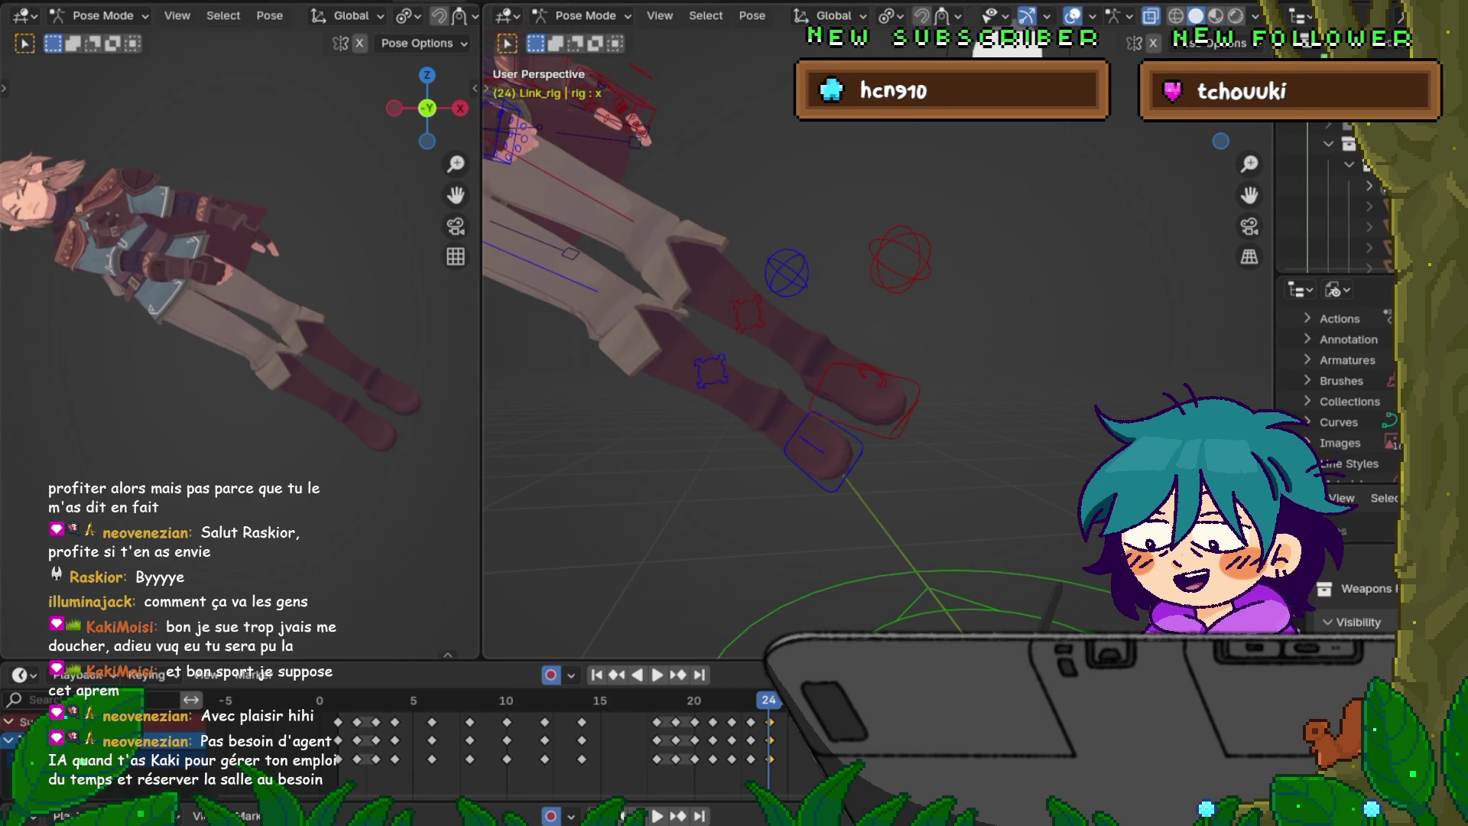
pyautogui.click(822, 451)
pyautogui.moveTo(822, 451)
pyautogui.mouseDown(button='middle')
pyautogui.moveTo(970, 354)
pyautogui.moveTo(977, 432)
pyautogui.moveTo(997, 116)
pyautogui.mouseUp(button='middle')
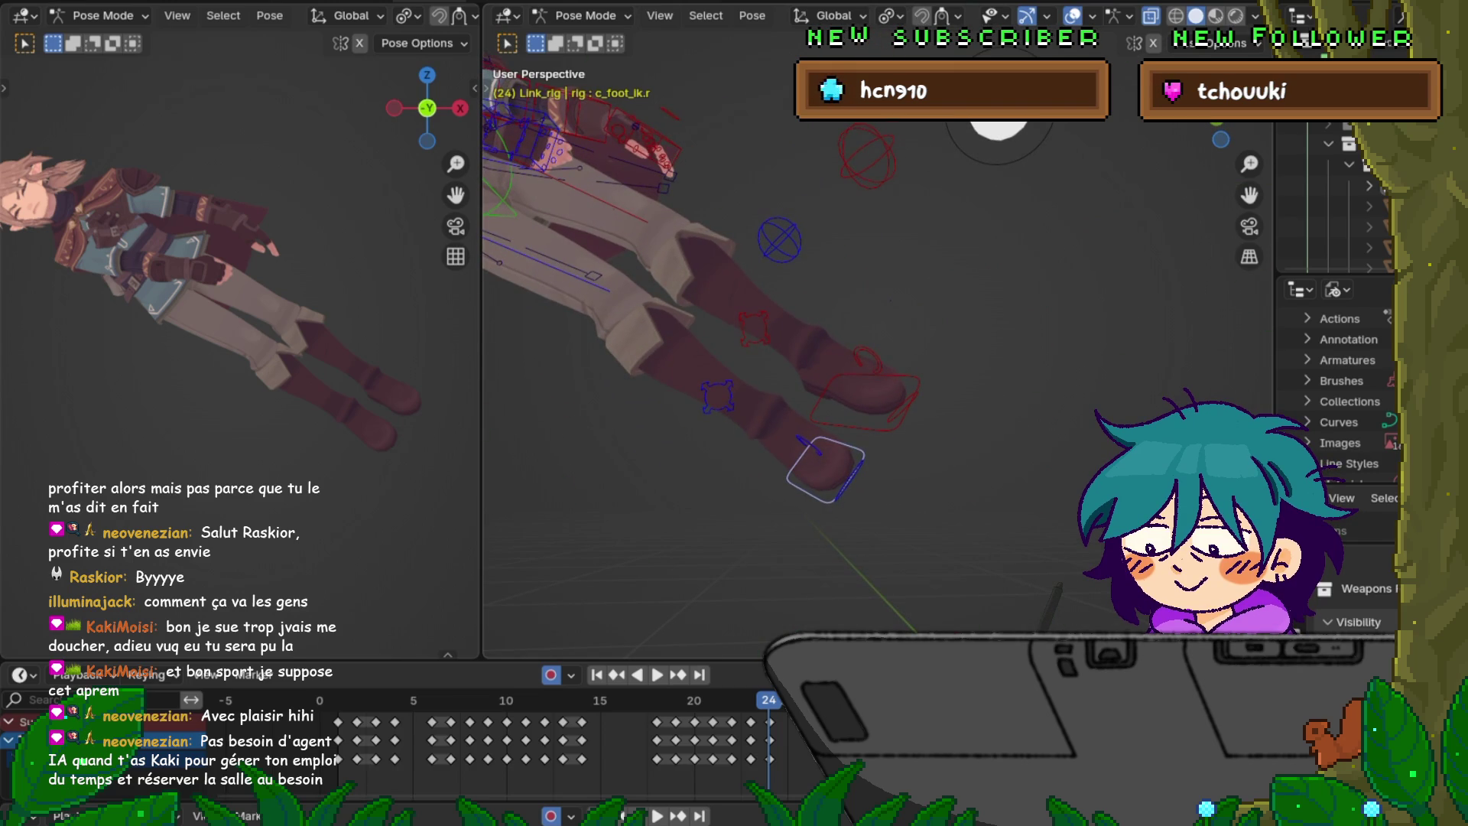
pyautogui.press('r')
pyautogui.press('x')
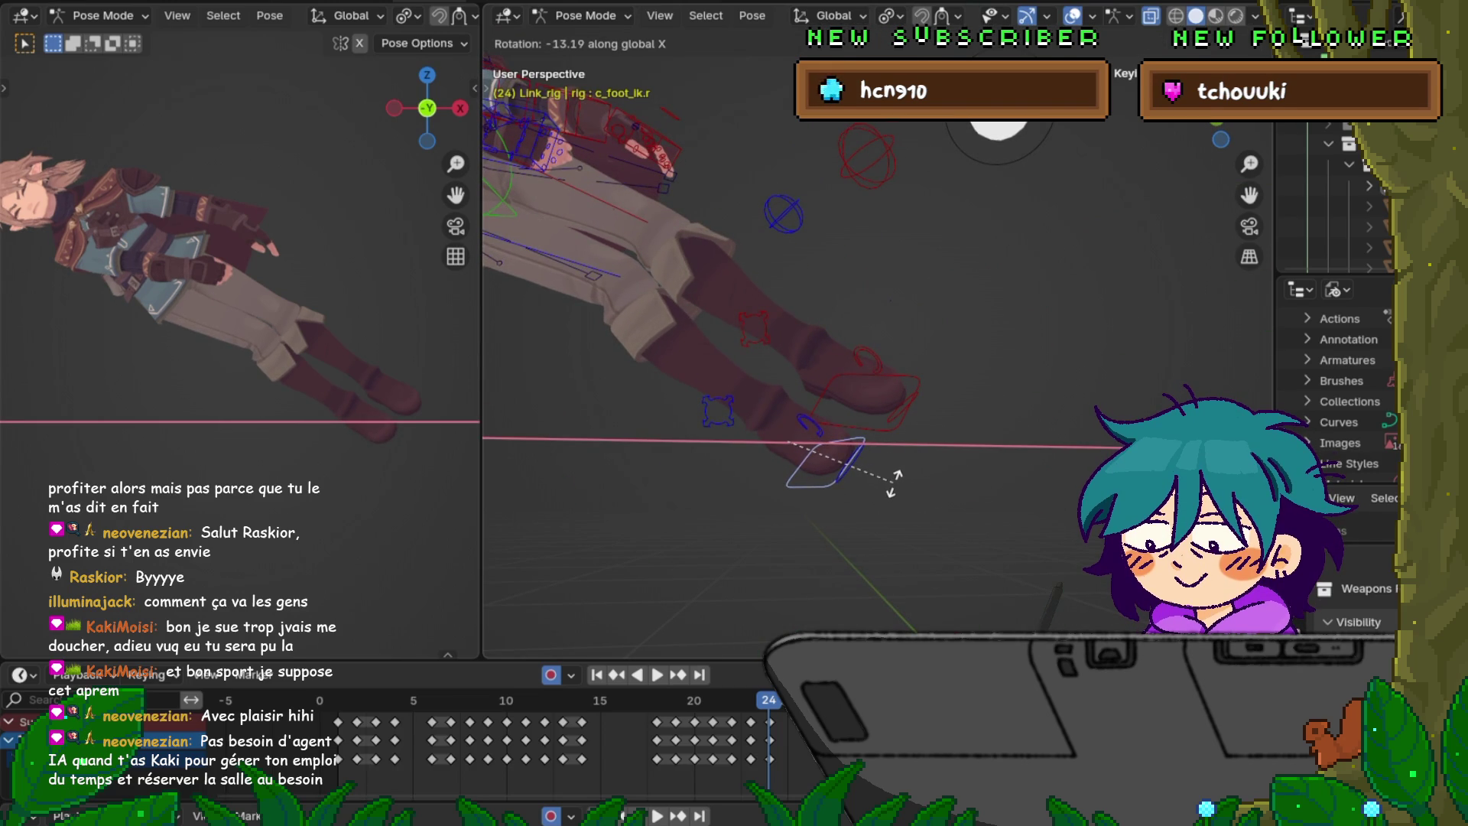
pyautogui.click(893, 482)
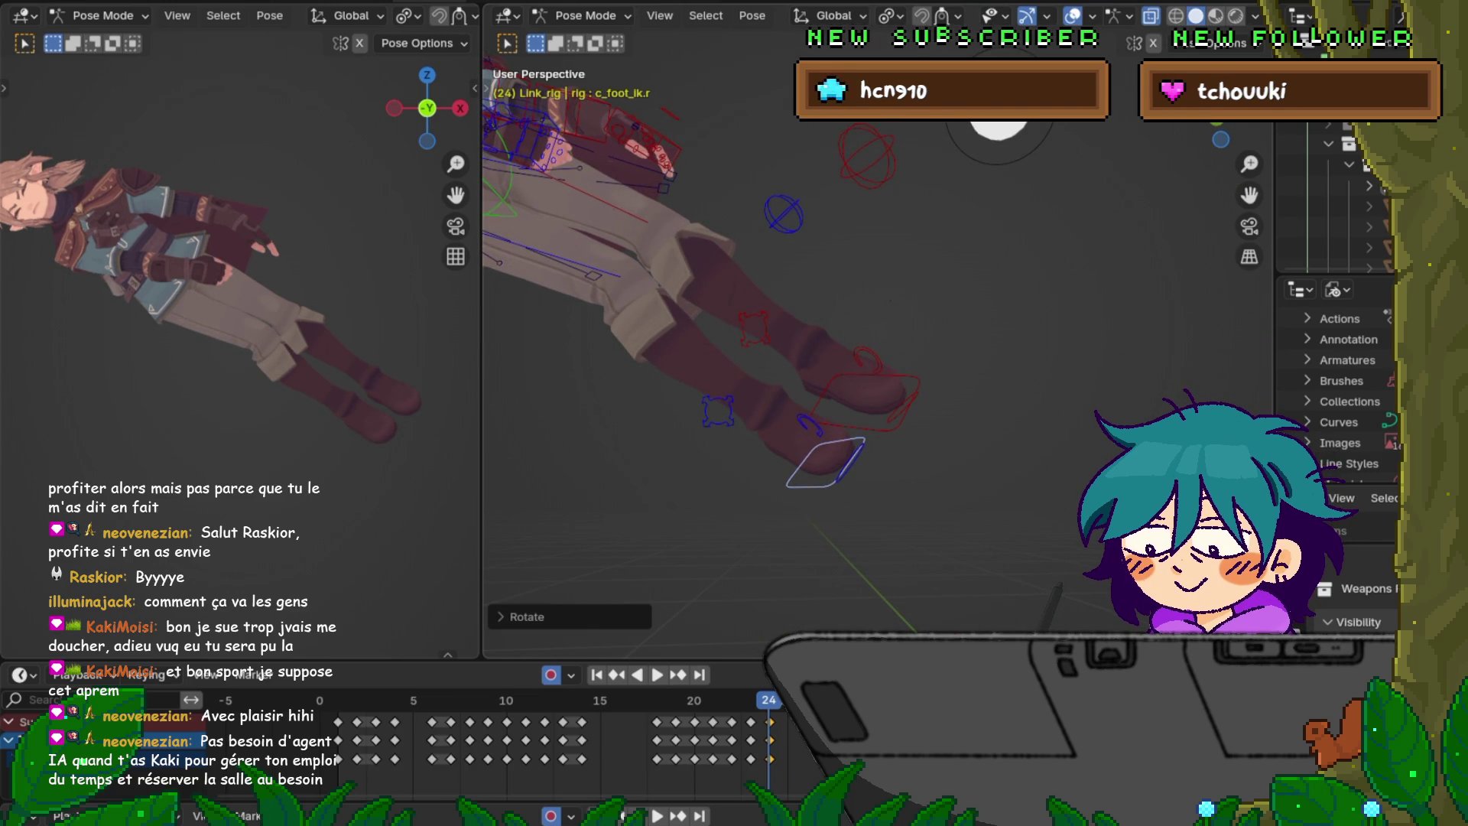
pyautogui.press('g')
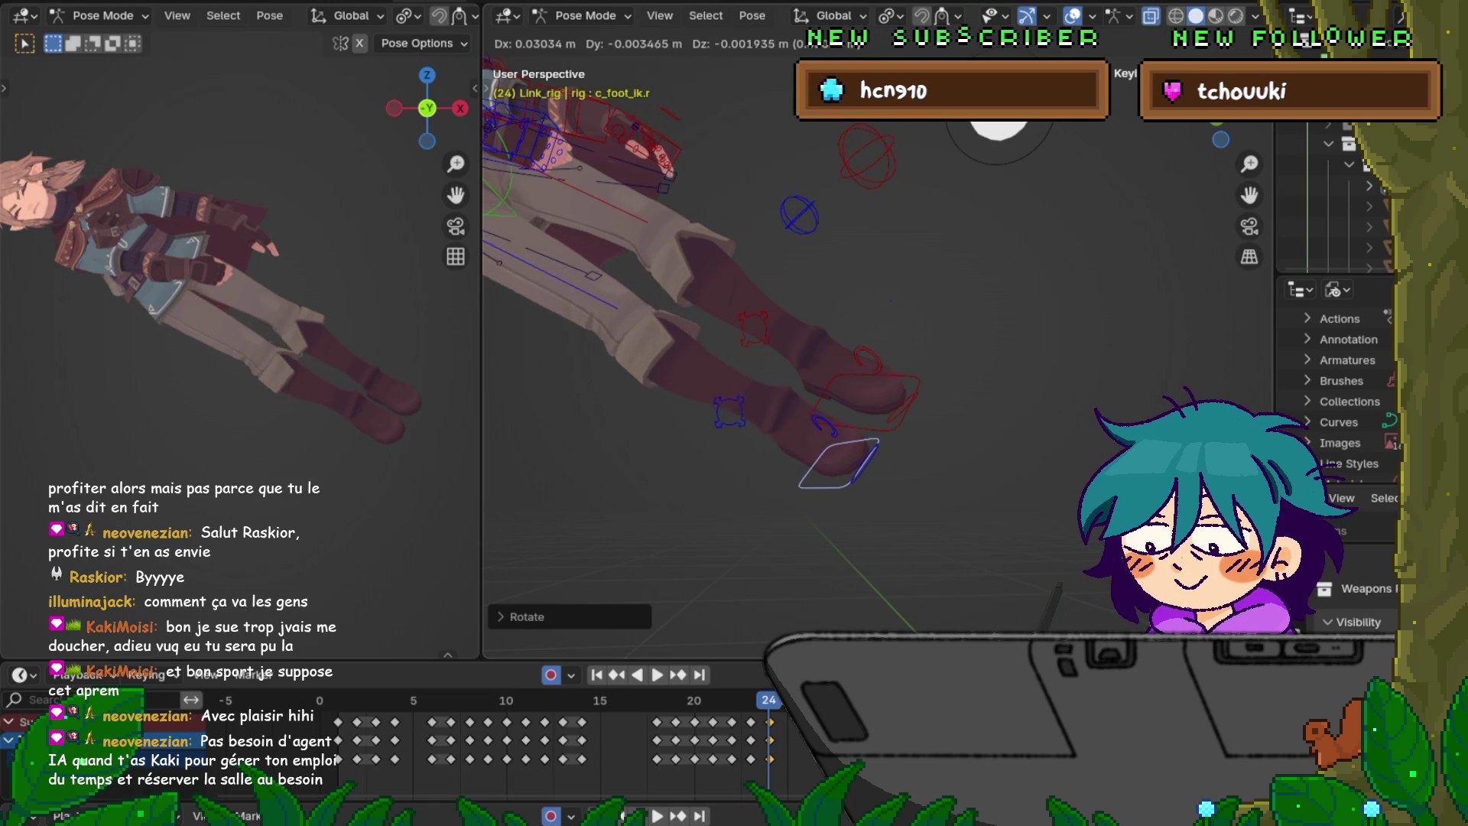
pyautogui.press('Return')
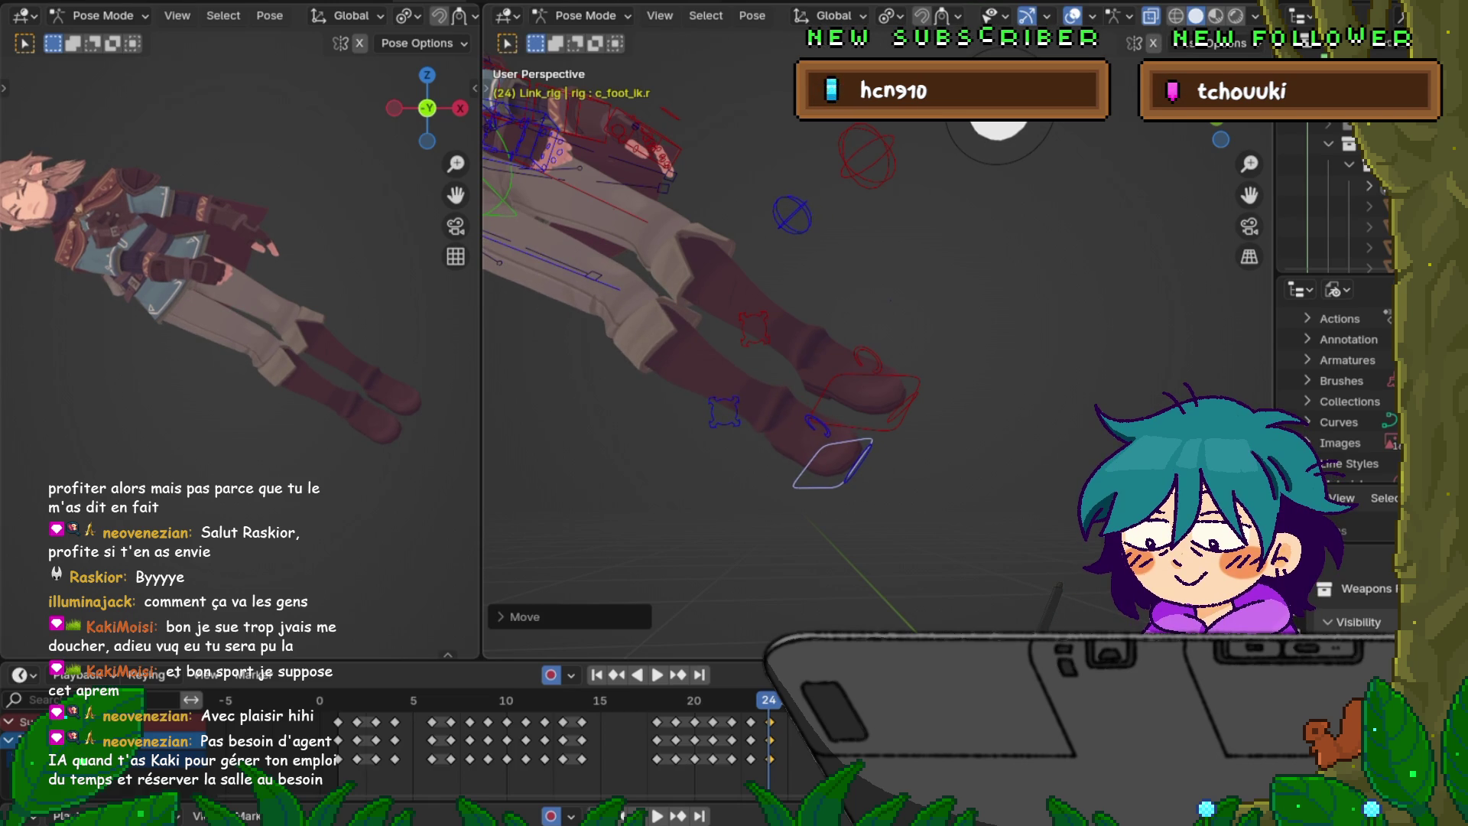
# - Rotate the left foot IK control c_foot_ik.l around X and shift it slightly
pyautogui.click(864, 401)
pyautogui.press('r')
pyautogui.press('x')
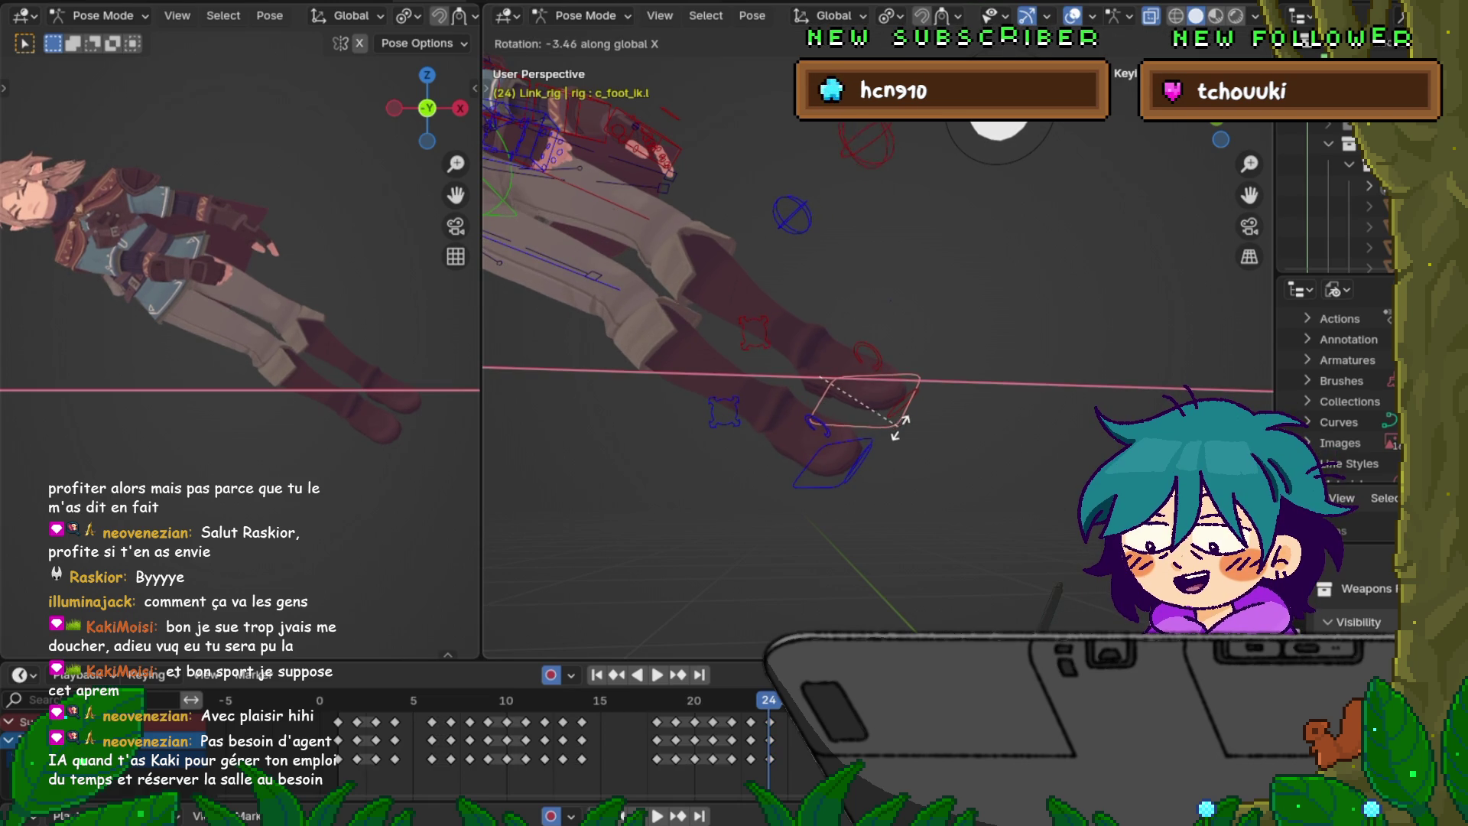
pyautogui.press('Return')
pyautogui.press('g')
pyautogui.press('Return')
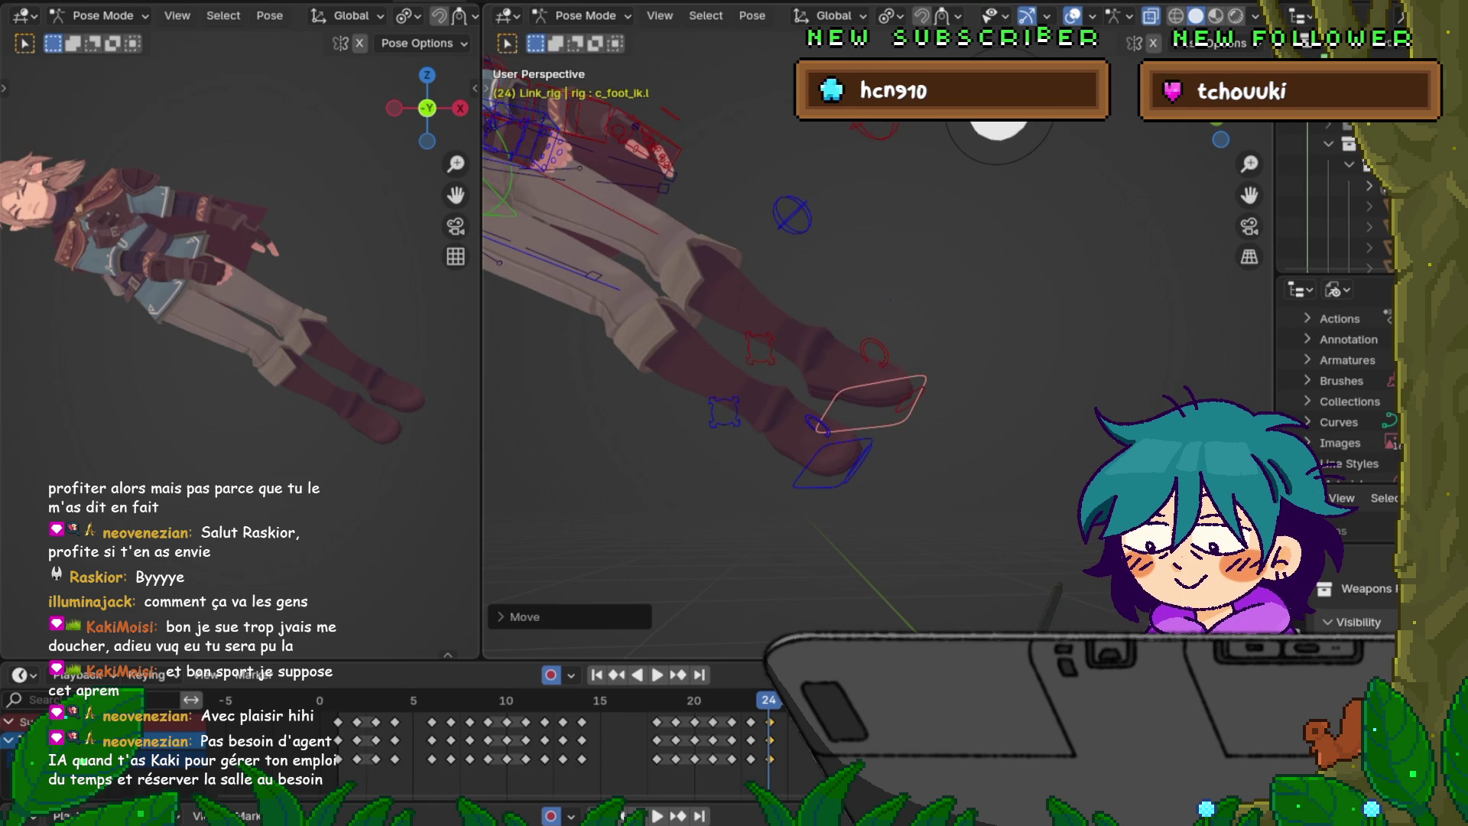
pyautogui.scroll(-4, 945, 206)
pyautogui.moveTo(456, 195); pyautogui.dragTo(509, 222)
pyautogui.moveTo(946, 206); pyautogui.dragTo(1117, 206, button='middle')
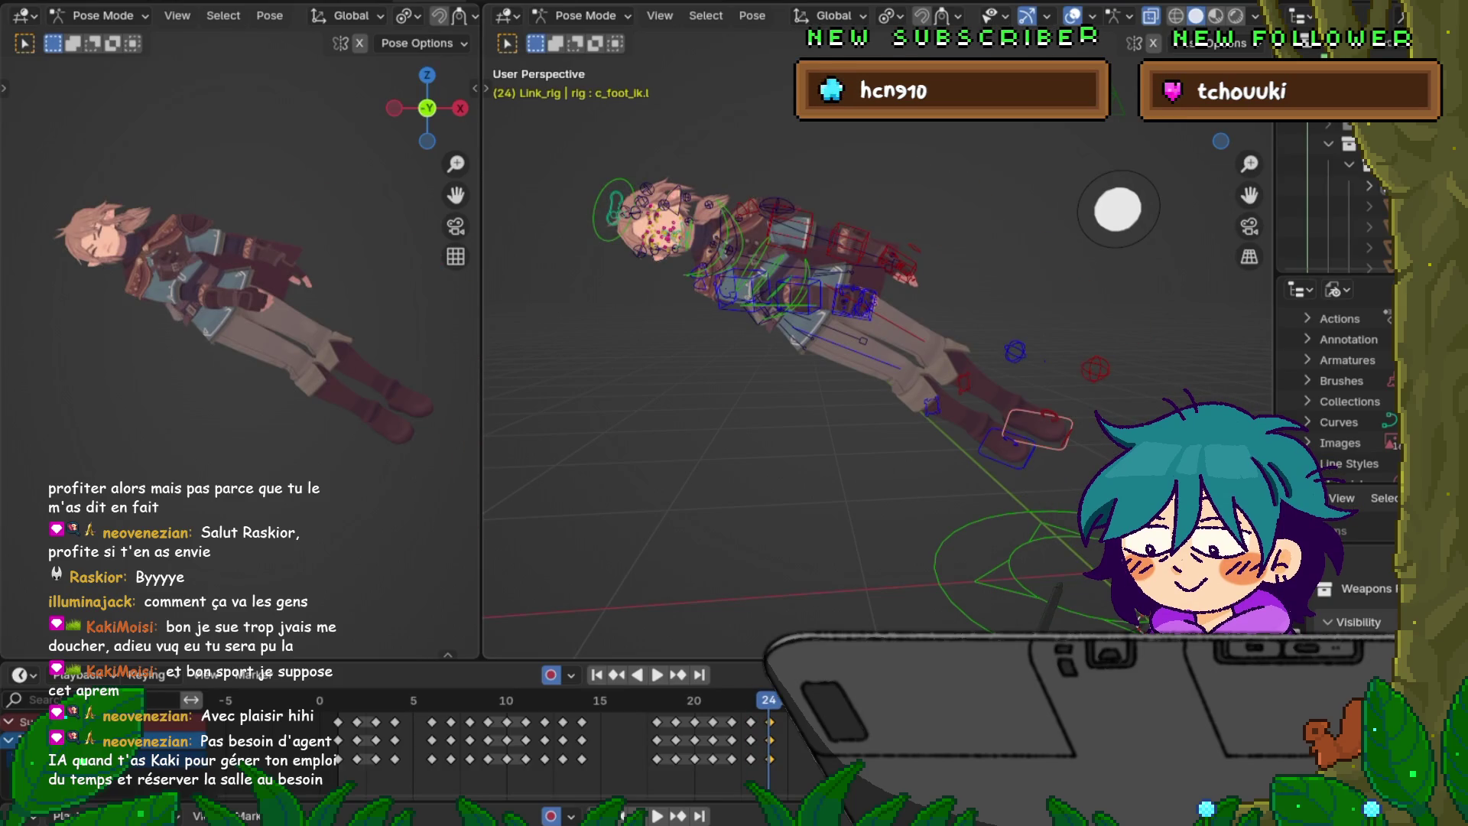
# - Rotate the left index and middle finger controls (c_index1.l, c_middle1.l) slightly to curl them
pyautogui.scroll(10, 1117, 208)
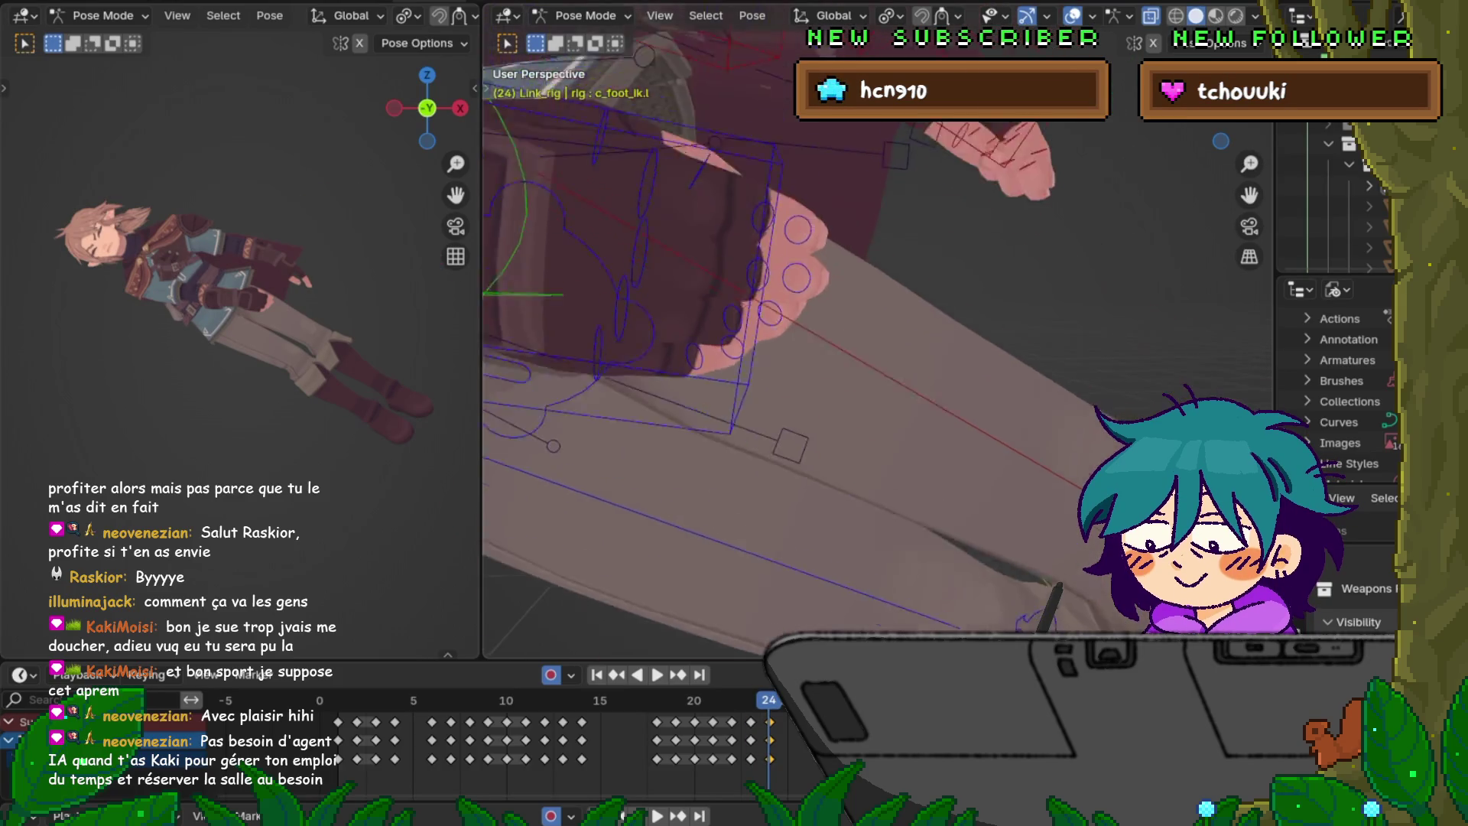
pyautogui.scroll(-5, 803, 344)
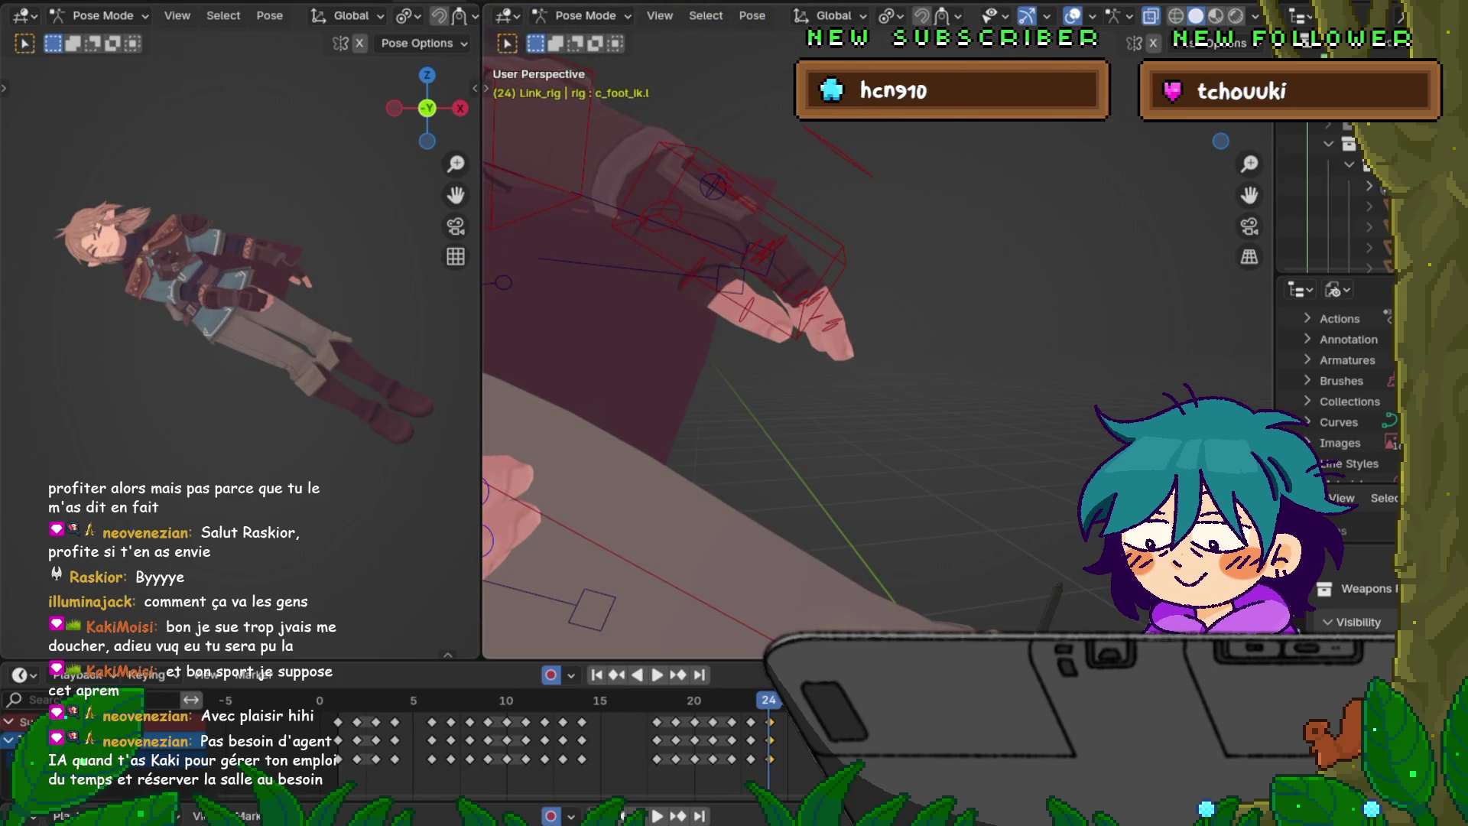
pyautogui.click(769, 248)
pyautogui.press('r')
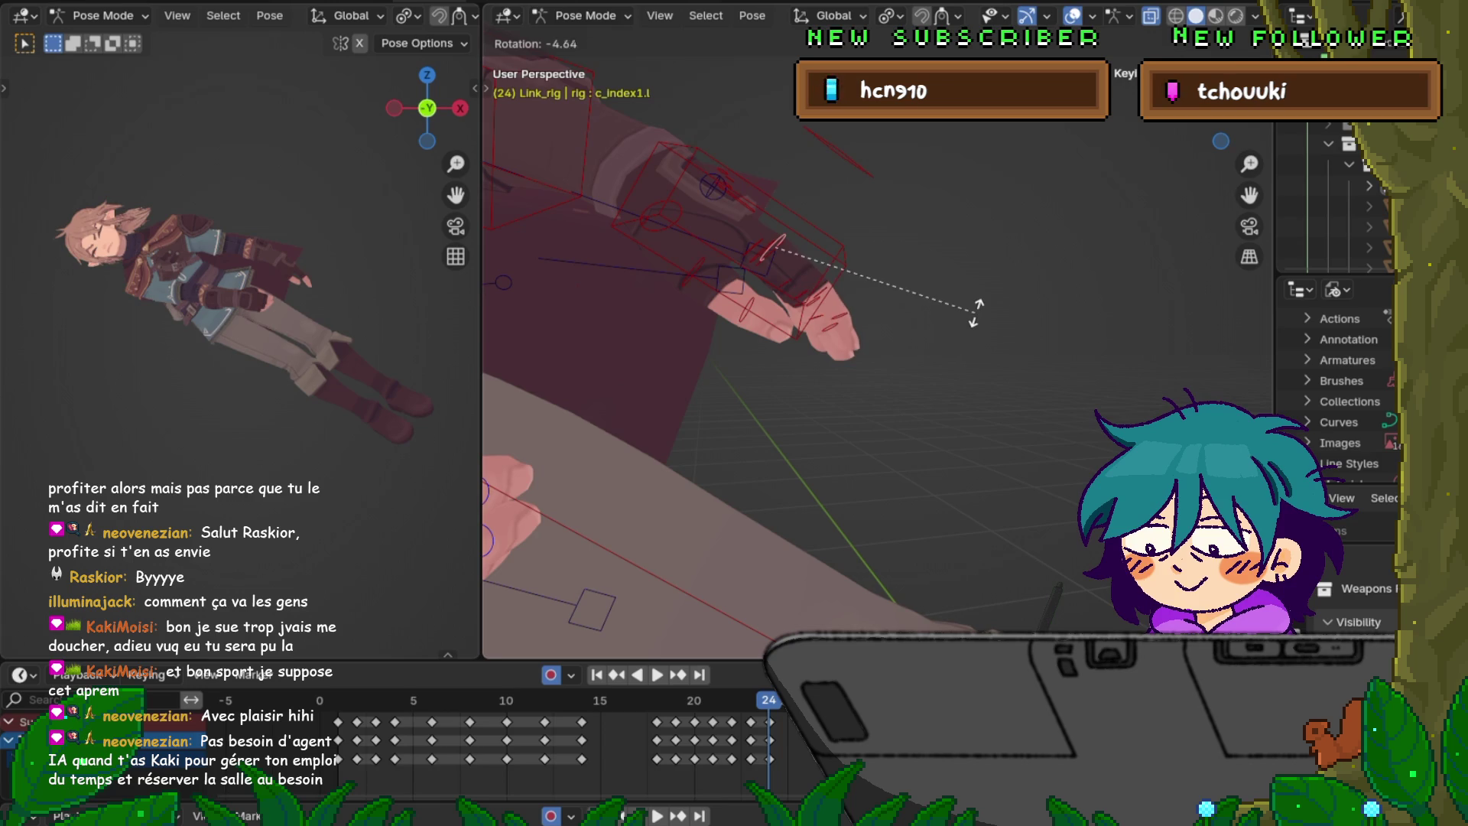
pyautogui.press('Return')
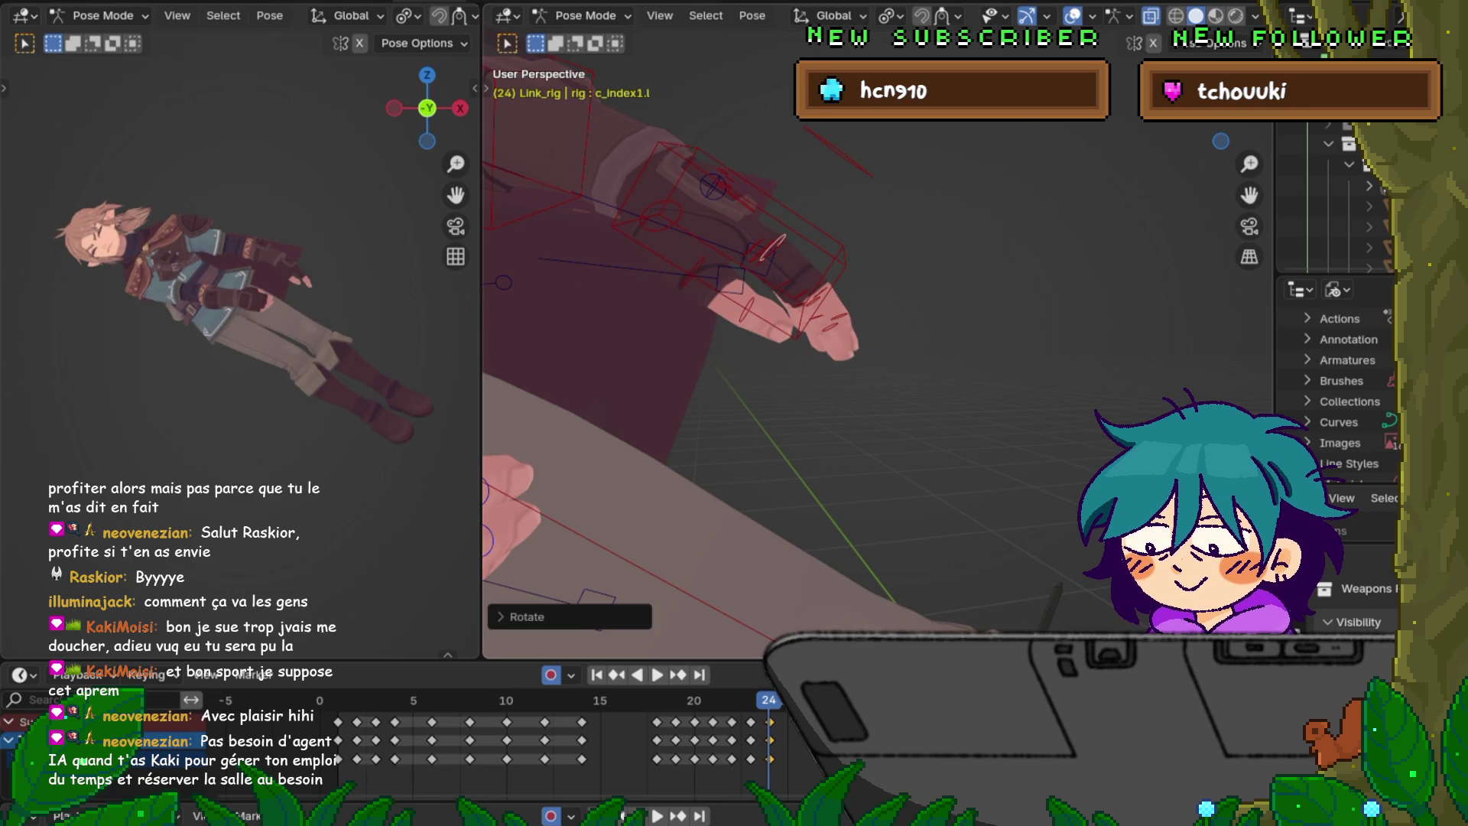
pyautogui.click(770, 252)
pyautogui.press('r')
pyautogui.press('Return')
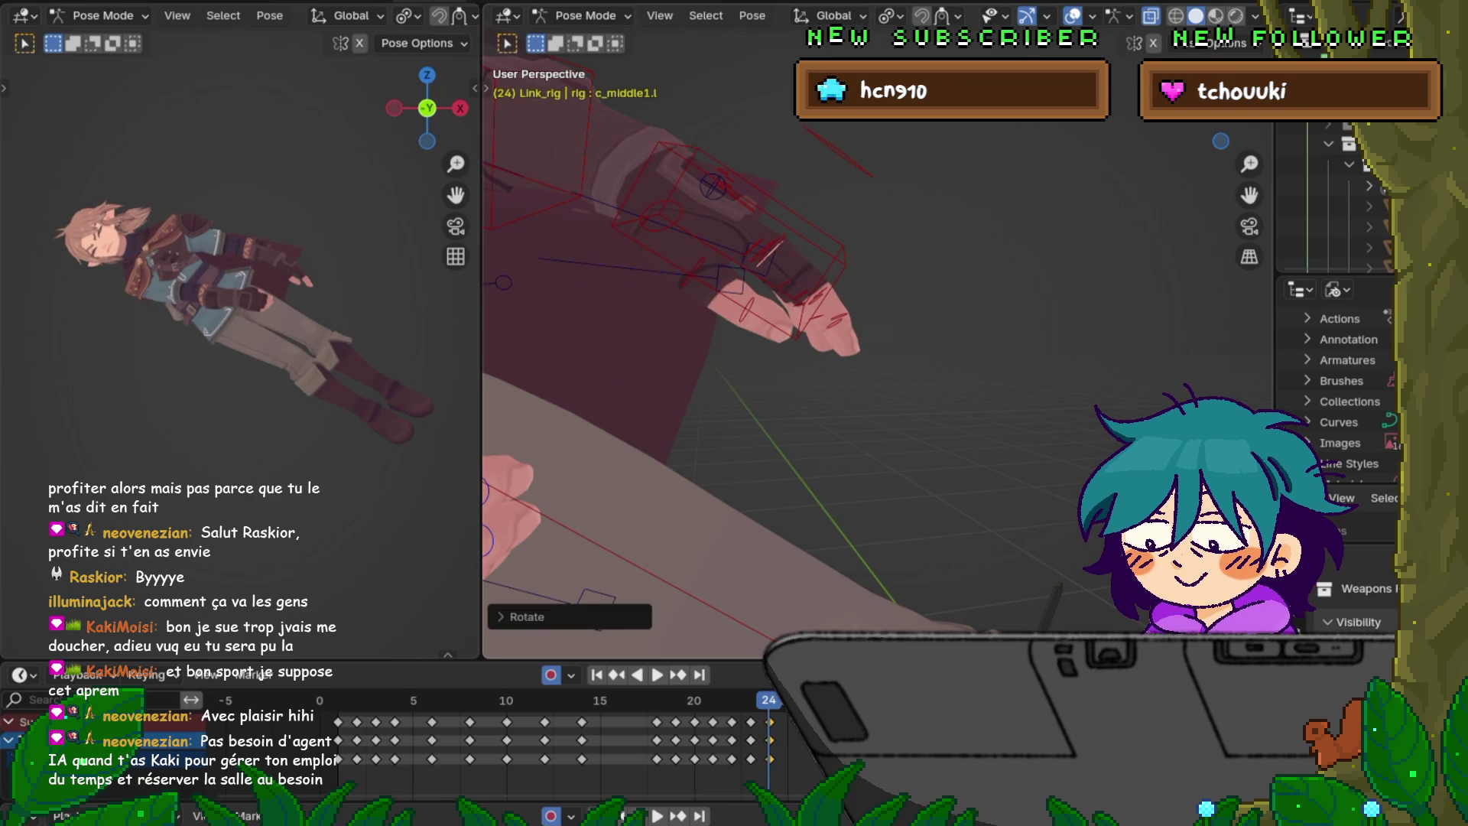
# - Rotate the left ring and pinky finger controls (c_ring1.l, c_pinky1.l) slightly to curl them
pyautogui.click(765, 250)
pyautogui.press('r')
pyautogui.press('Return')
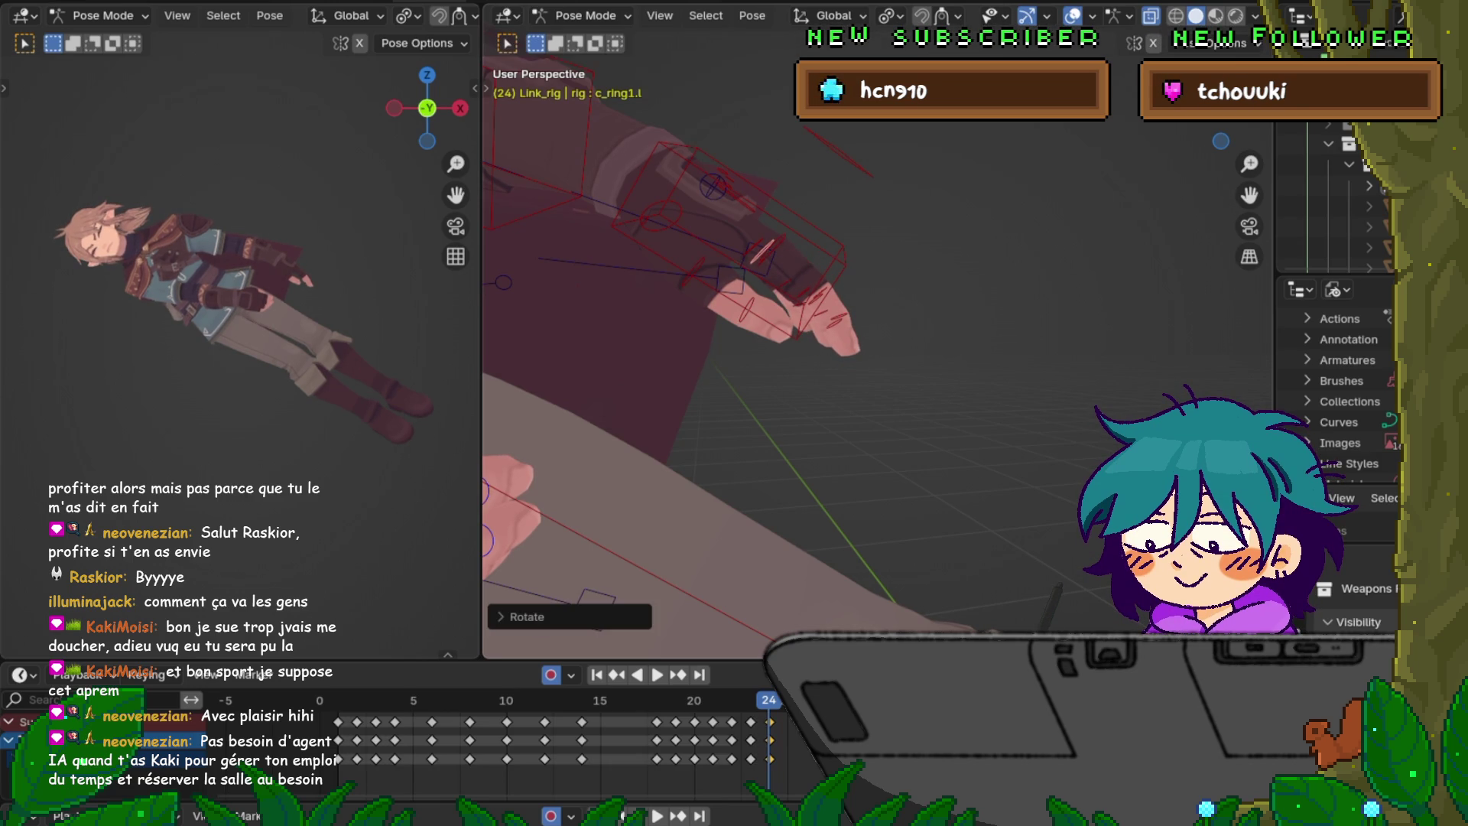
pyautogui.click(761, 253)
pyautogui.press('r')
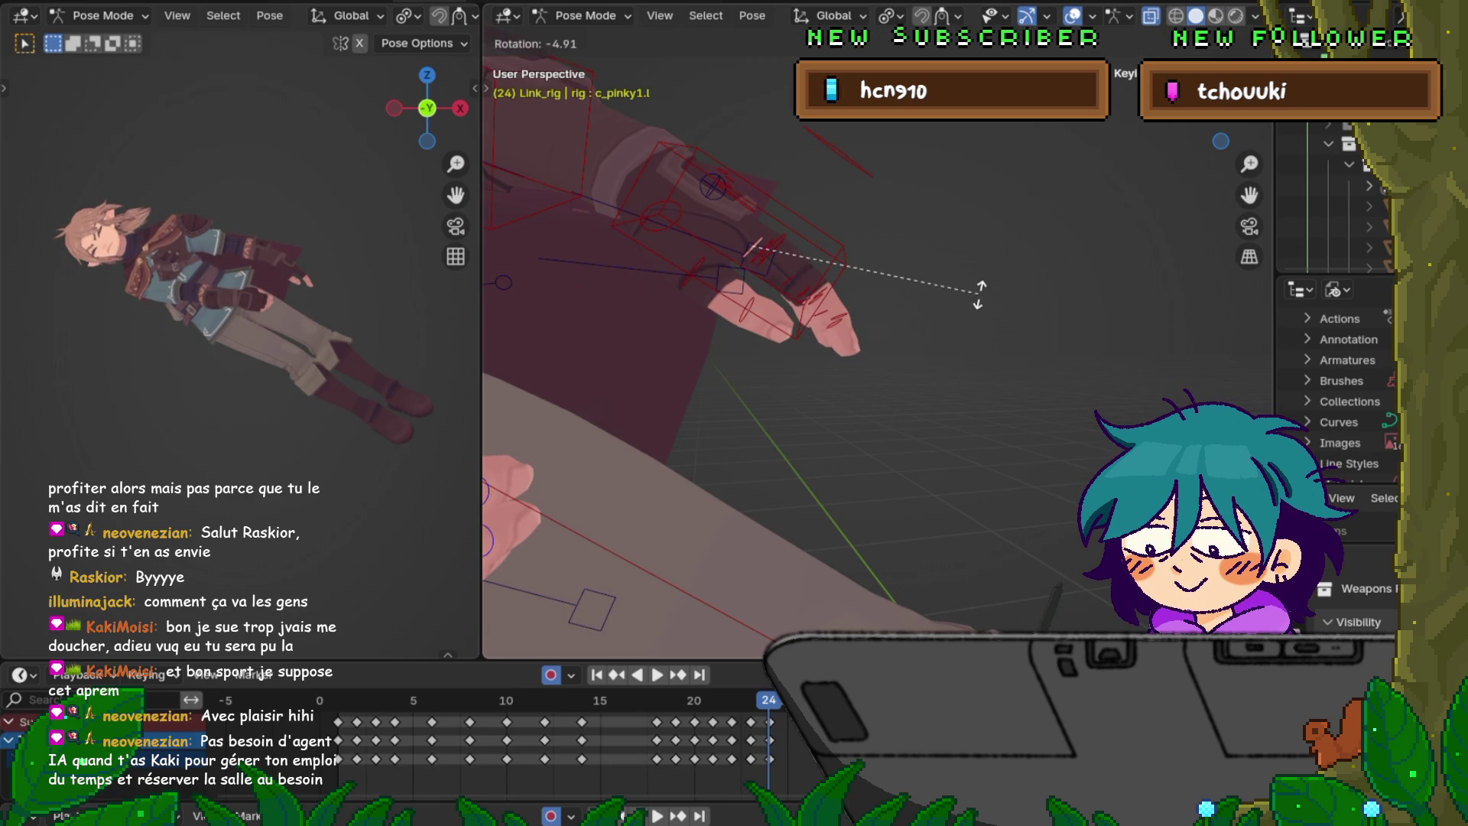
pyautogui.press('Return')
pyautogui.scroll(5, 241, 306)
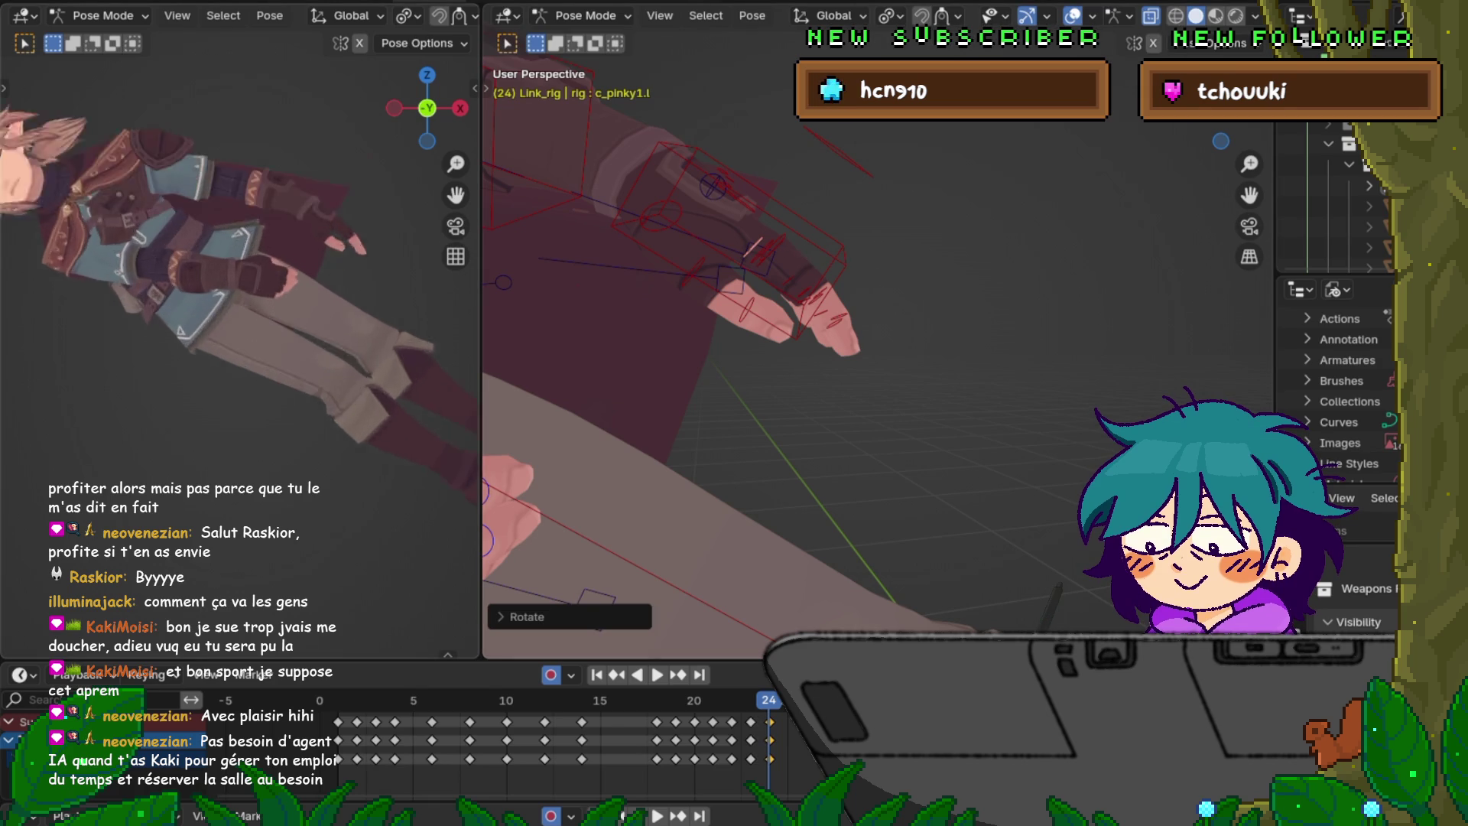
# - Rotate the right pinky, ring and middle finger joints inward so the right hand forms a fist
pyautogui.moveTo(765, 383); pyautogui.dragTo(948, 287, button='middle')
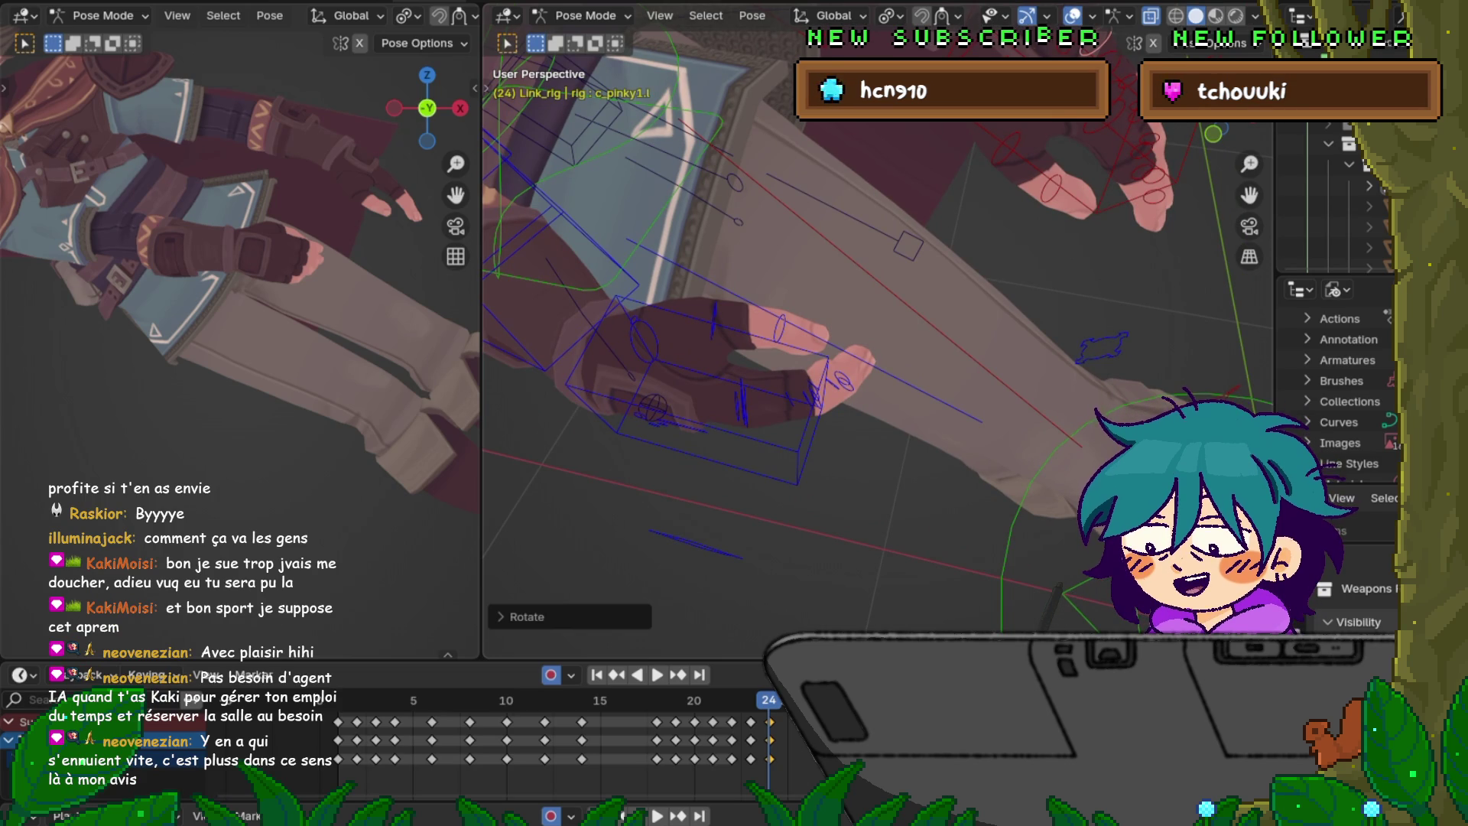
pyautogui.moveTo(879, 306); pyautogui.dragTo(1043, 233, button='middle')
pyautogui.click(1082, 217)
pyautogui.click(1109, 214)
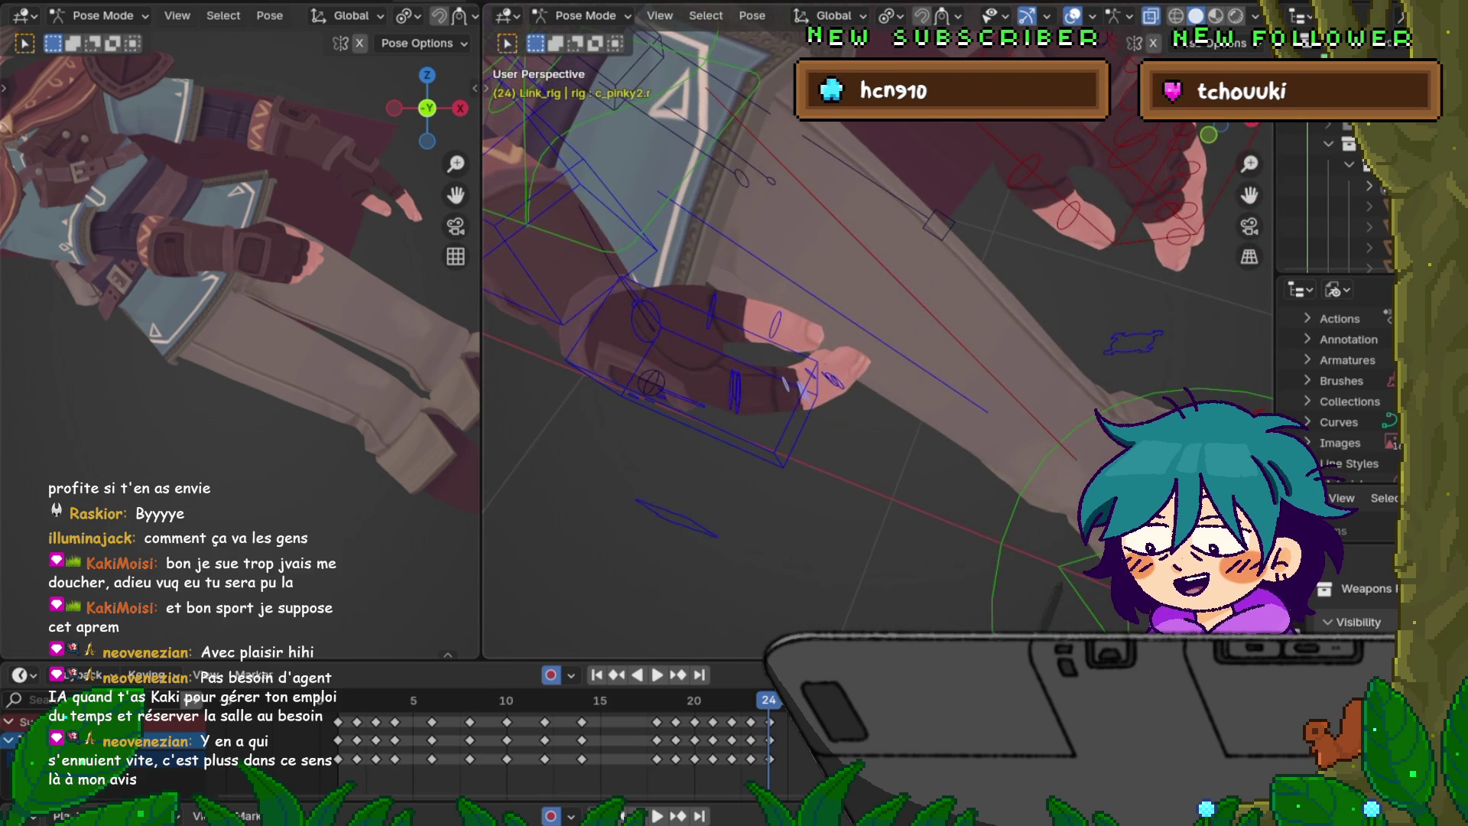
pyautogui.click(968, 441)
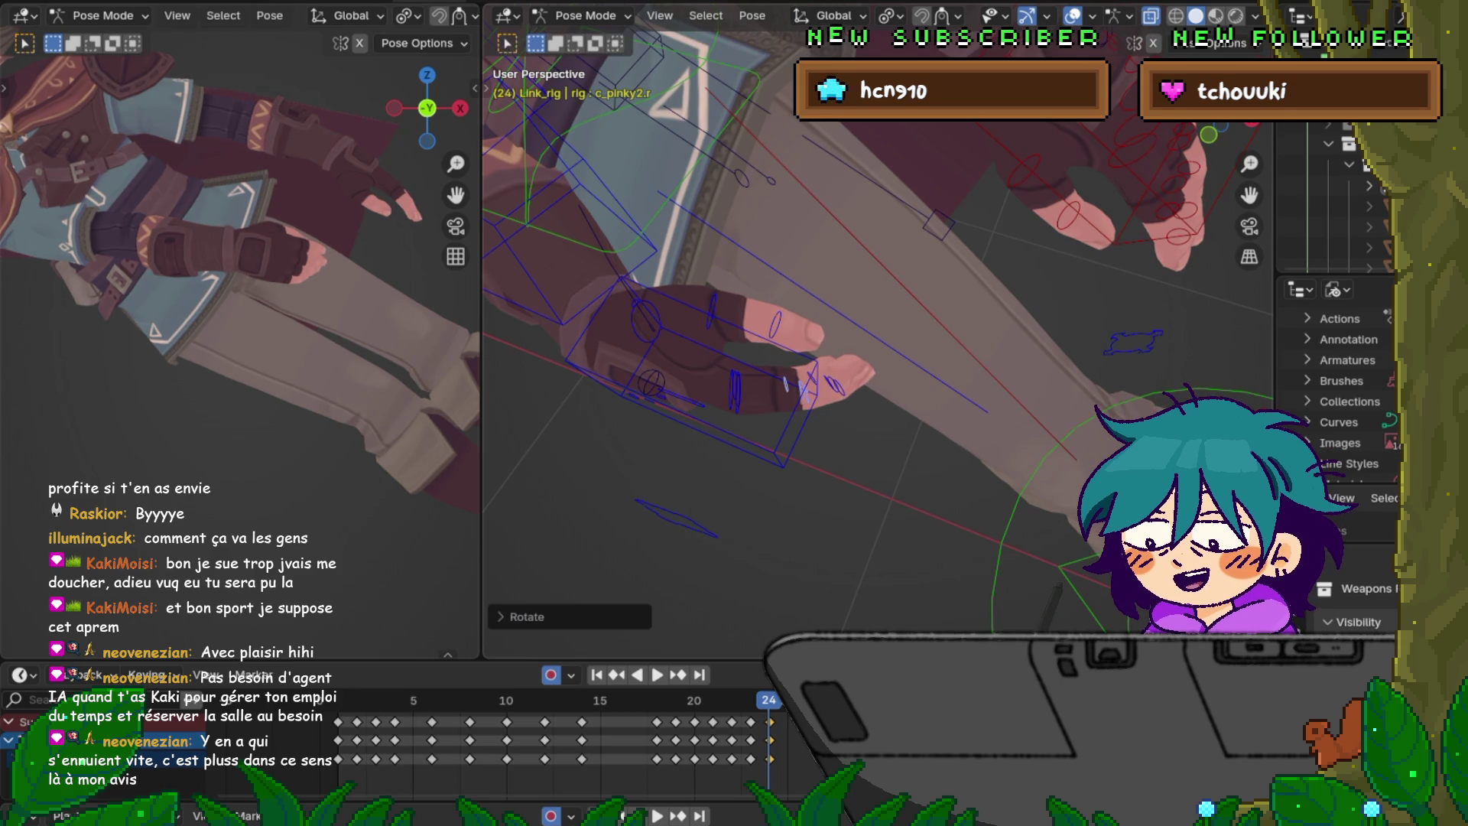
pyautogui.click(689, 374)
pyautogui.click(835, 385)
pyautogui.moveTo(842, 306); pyautogui.dragTo(871, 290, button='middle')
pyautogui.click(847, 385)
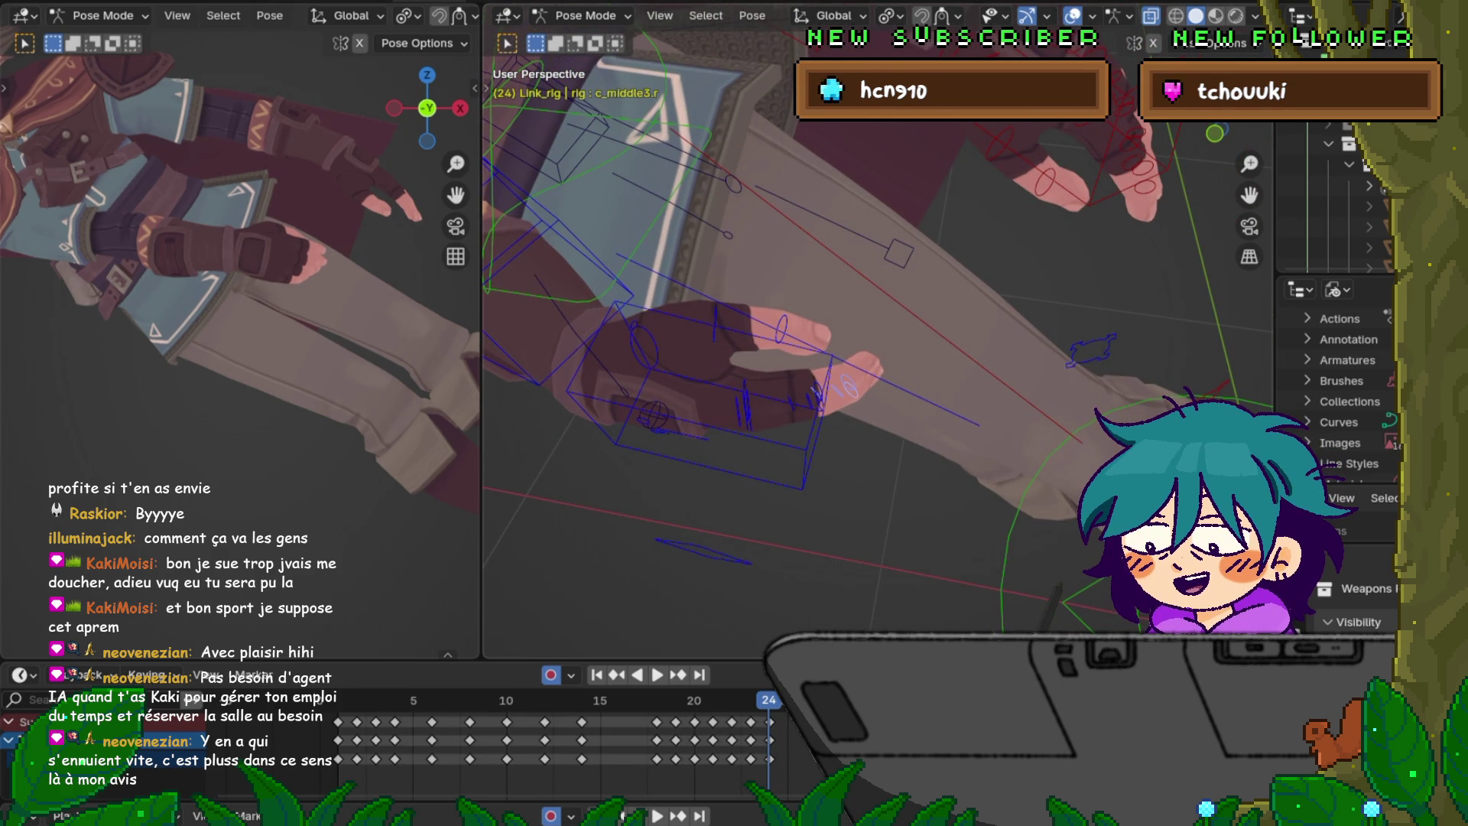
pyautogui.moveTo(765, 306); pyautogui.dragTo(780, 298, button='middle')
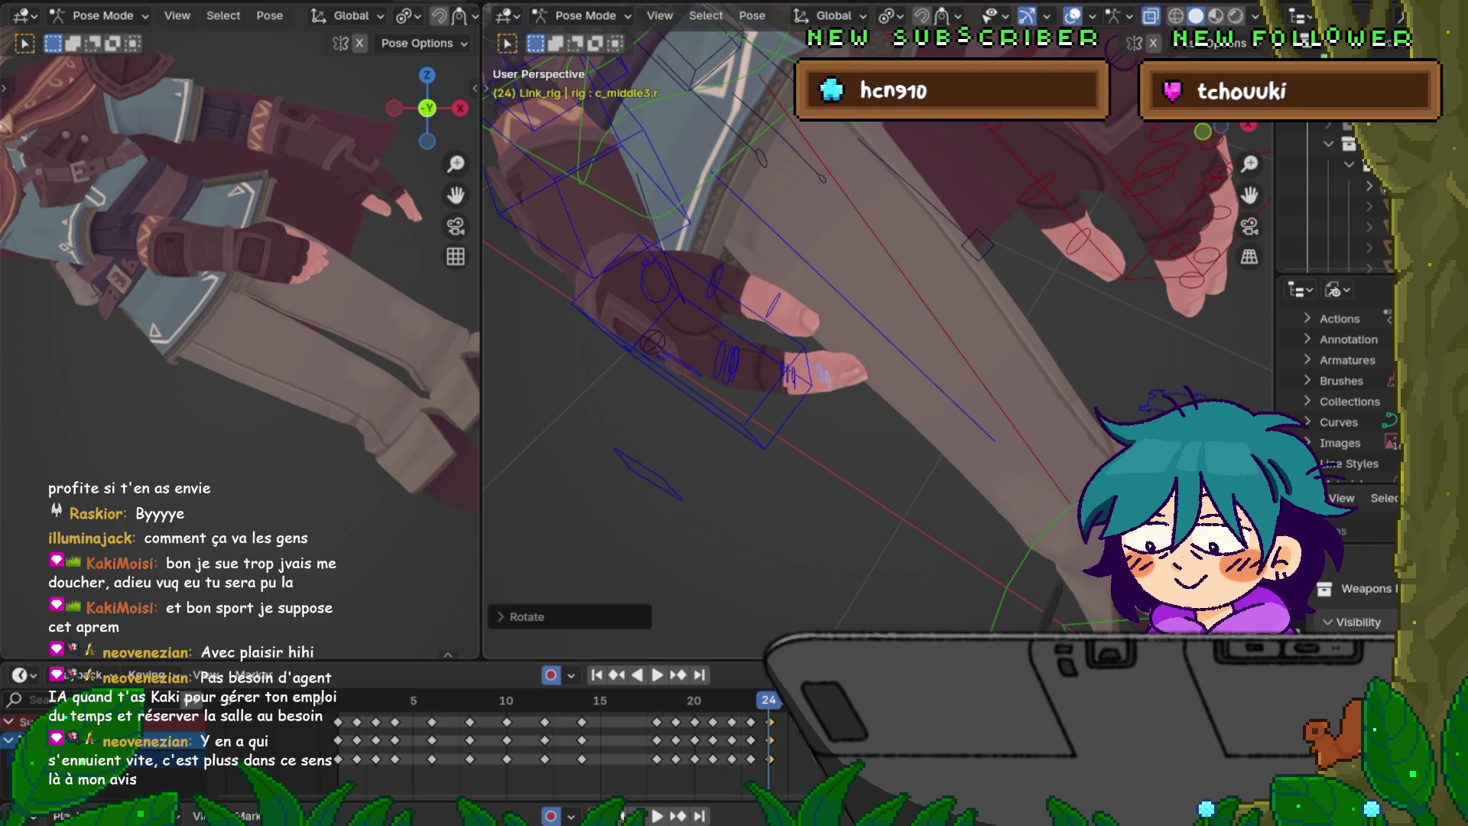
pyautogui.click(956, 463)
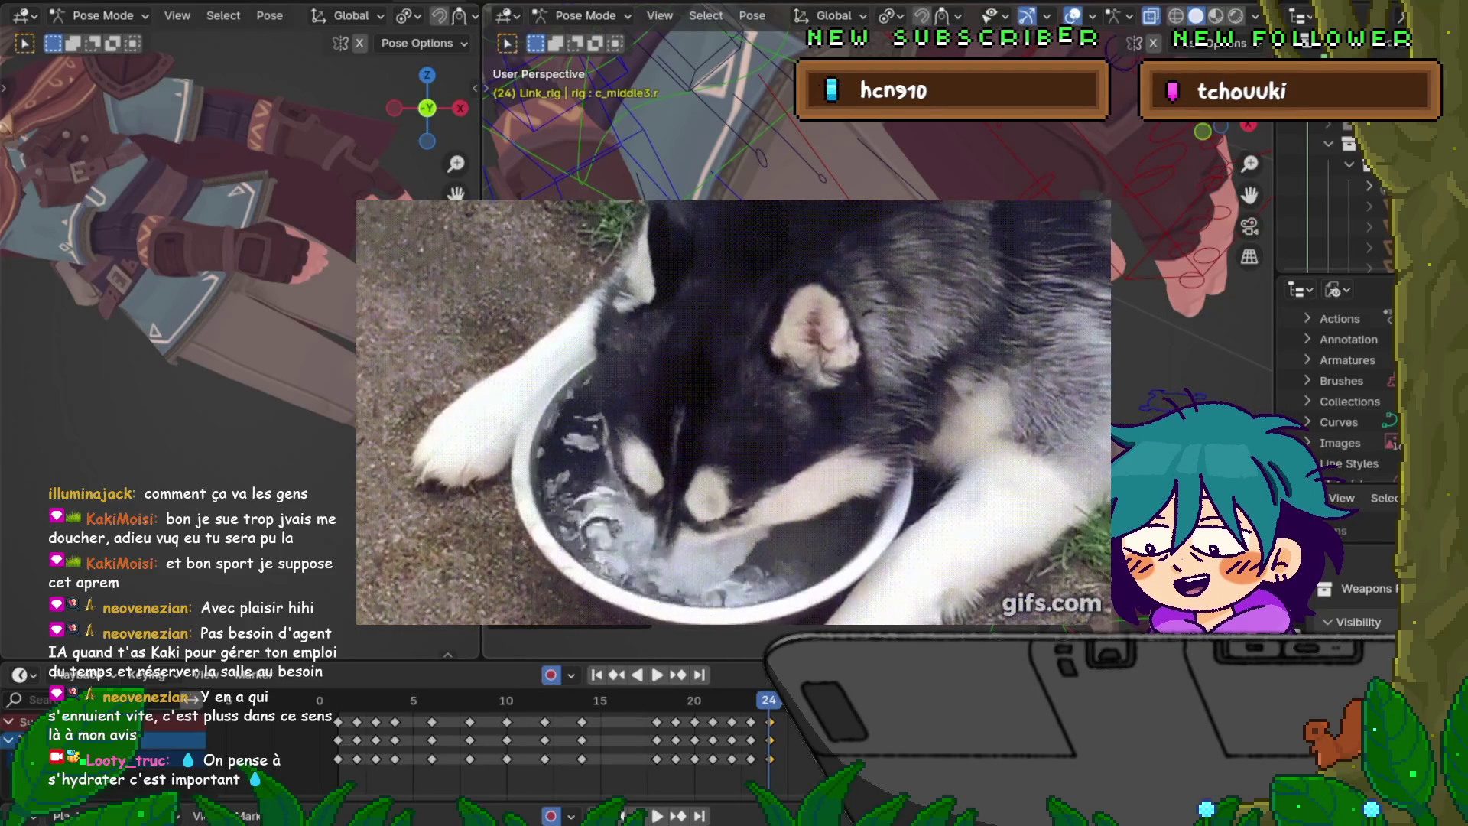
pyautogui.moveTo(765, 344); pyautogui.dragTo(848, 306, button='middle')
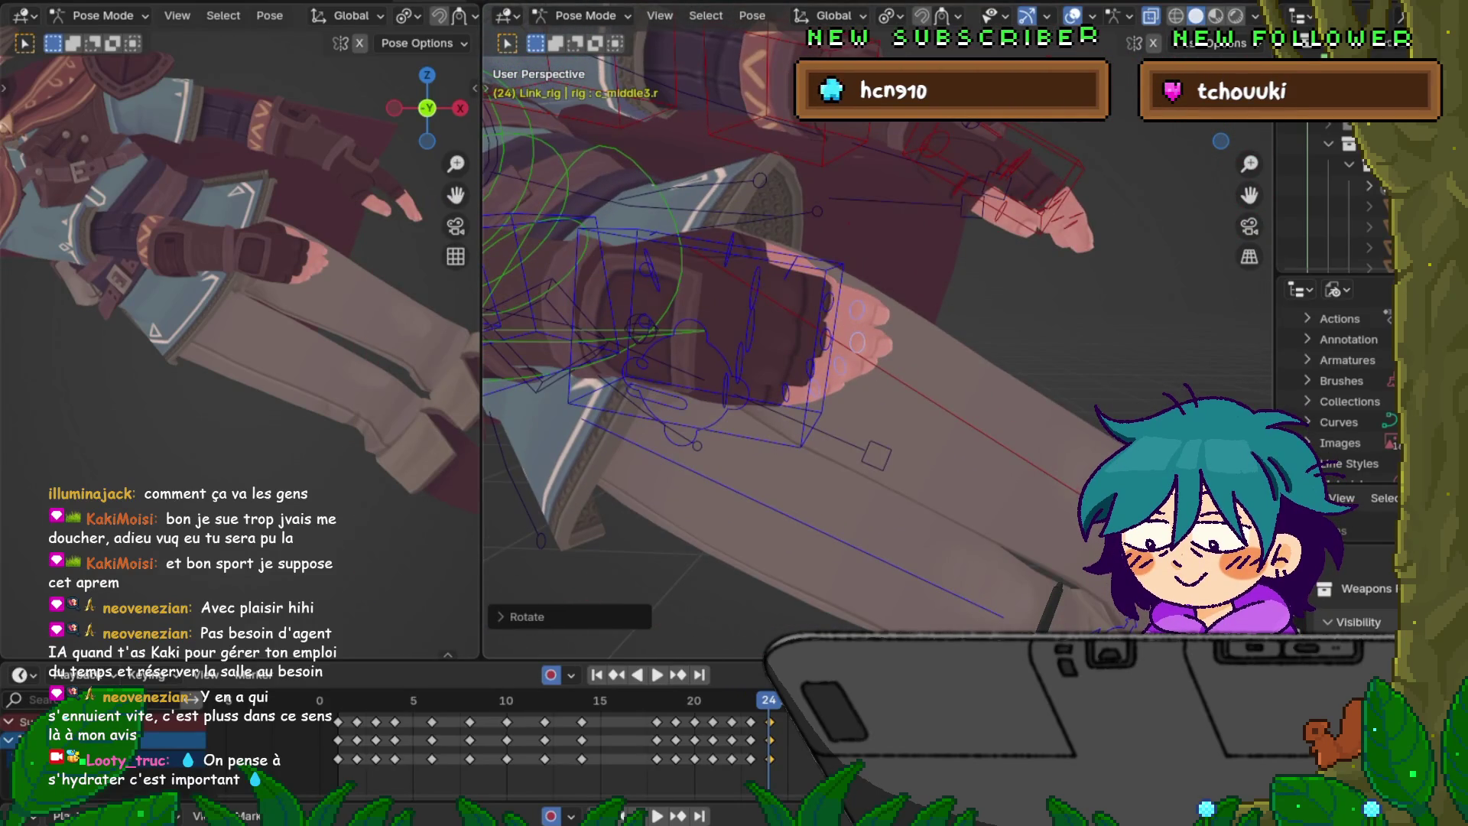
# - Rotate the right thumb's middle and tip joints (c_thumb3.r) slightly inward
pyautogui.click(730, 248)
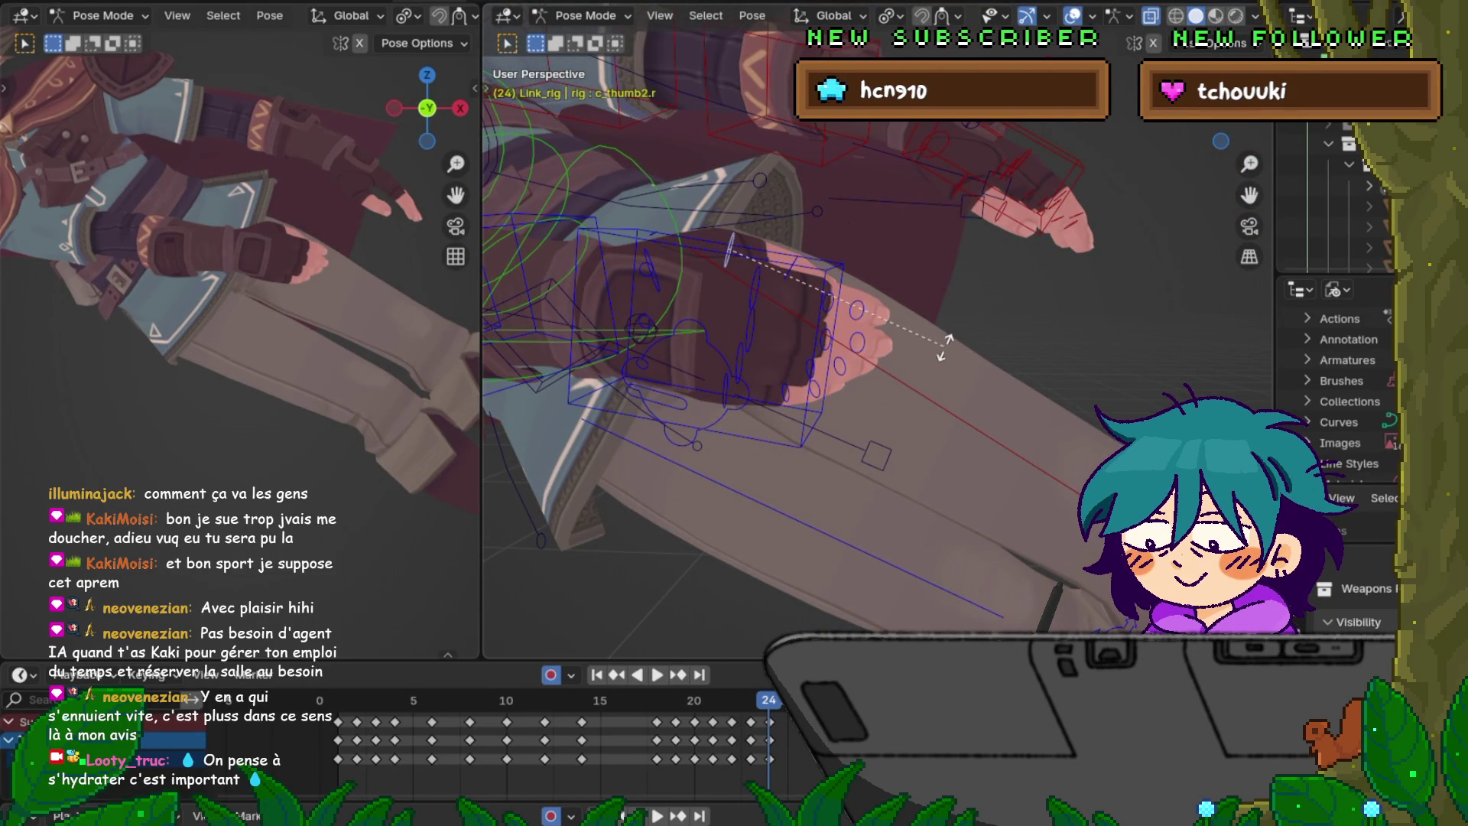
pyautogui.click(944, 354)
pyautogui.click(788, 271)
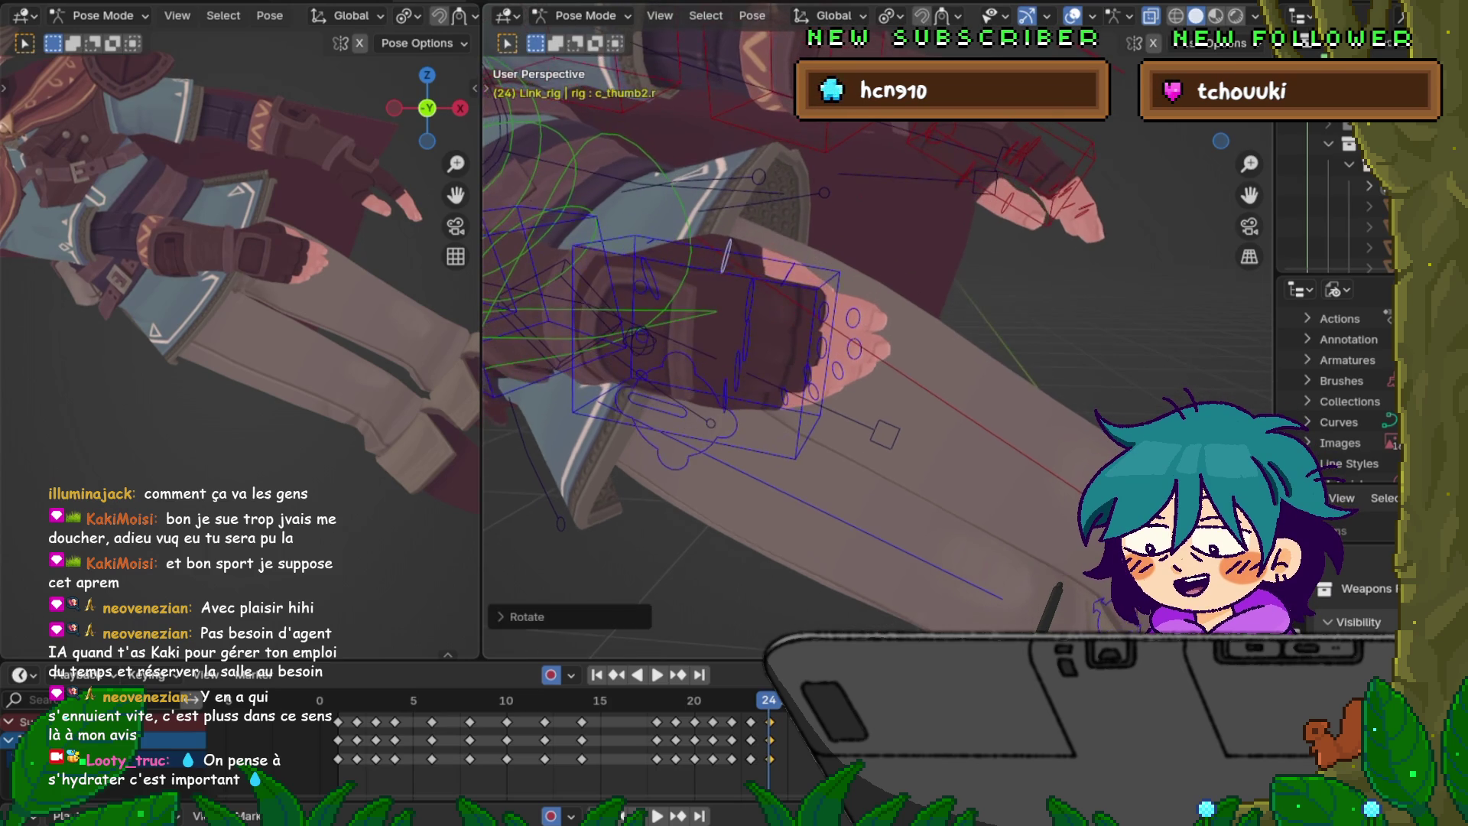
pyautogui.press('r')
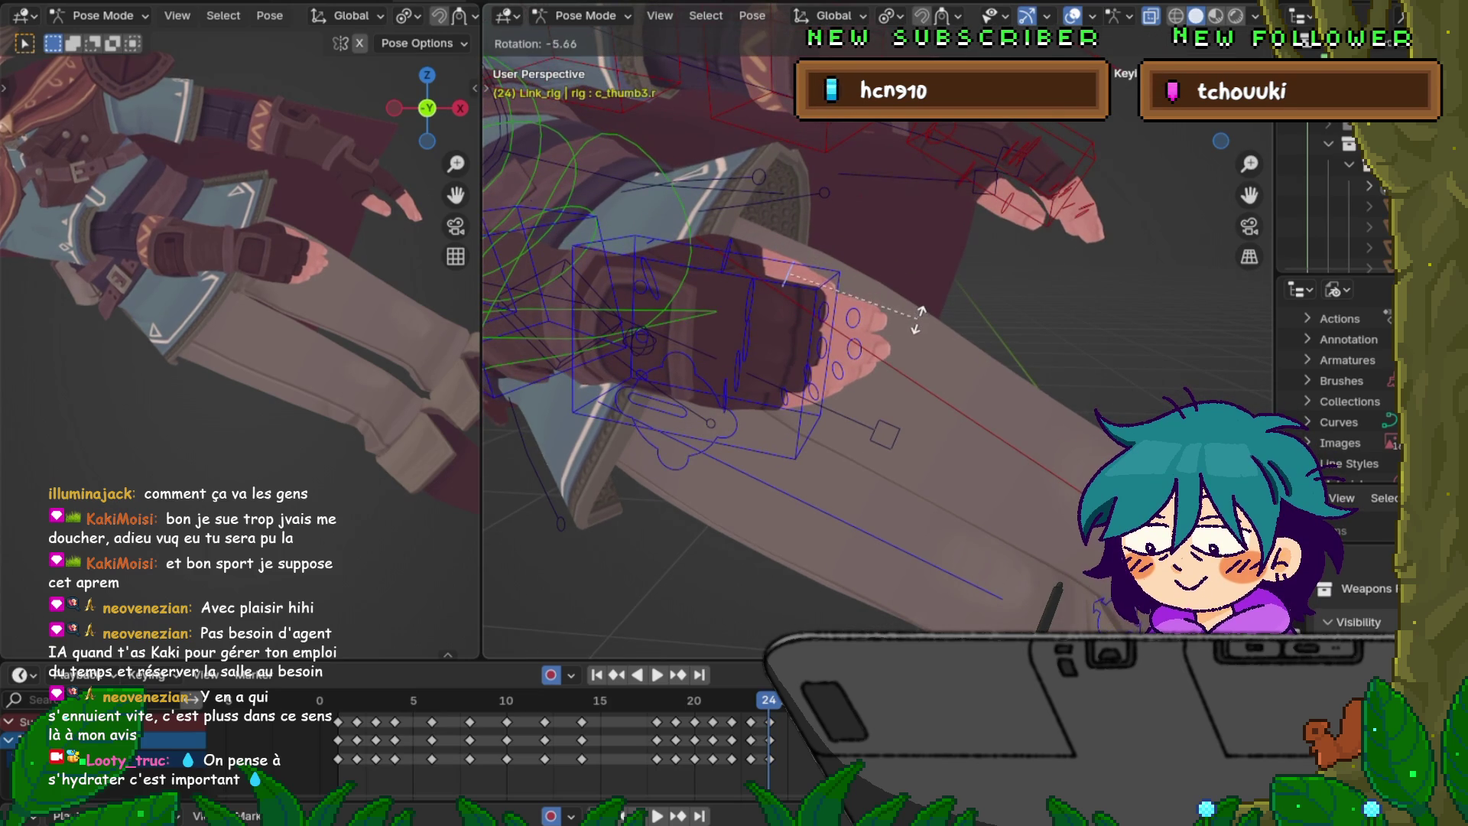
pyautogui.click(917, 320)
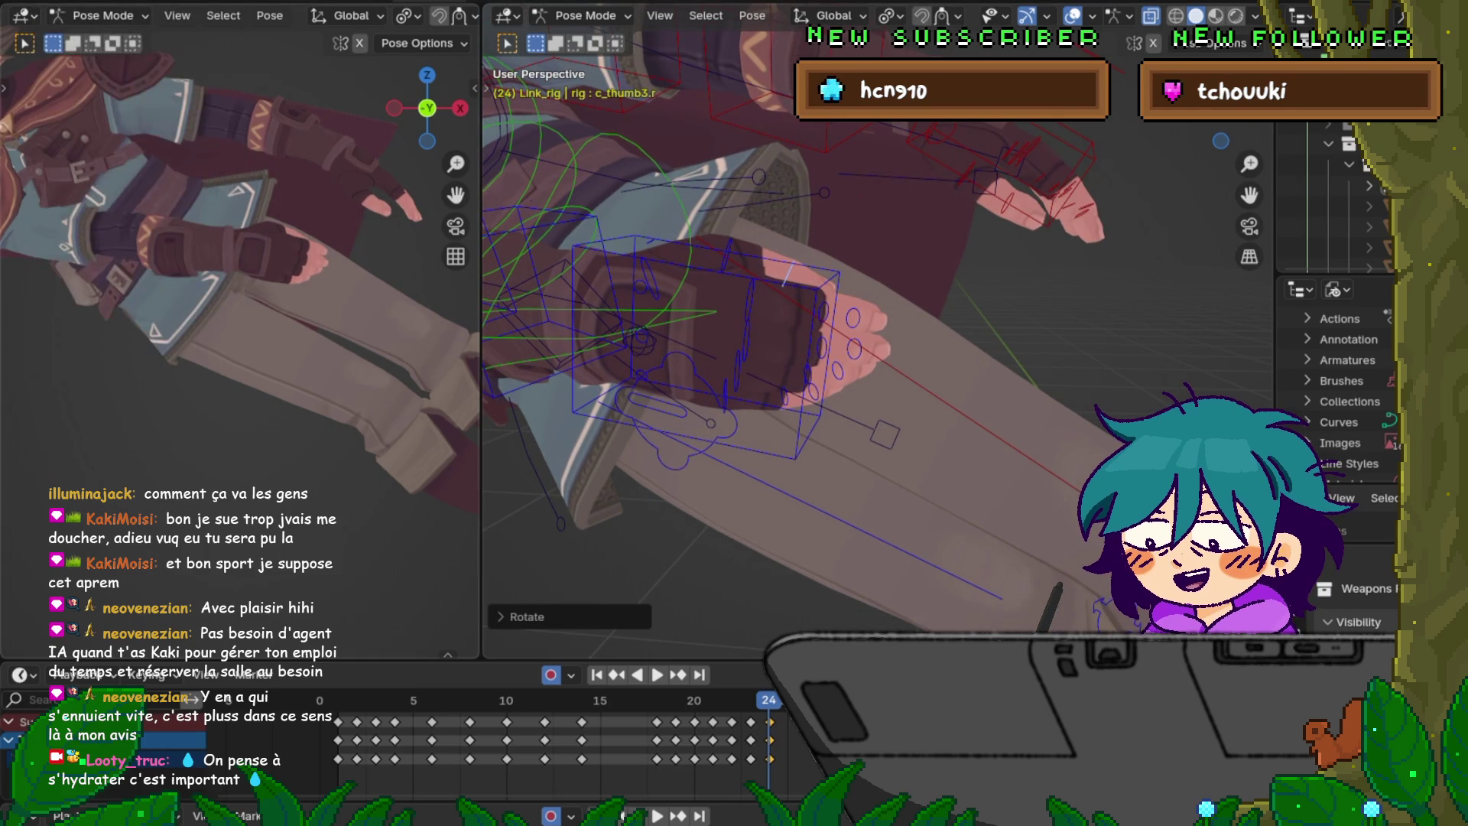
pyautogui.moveTo(764, 344); pyautogui.dragTo(1017, 222, button='middle')
# - Curl the right index and middle finger base bones (c_index1.r, c_middle1.r)
pyautogui.click(765, 405)
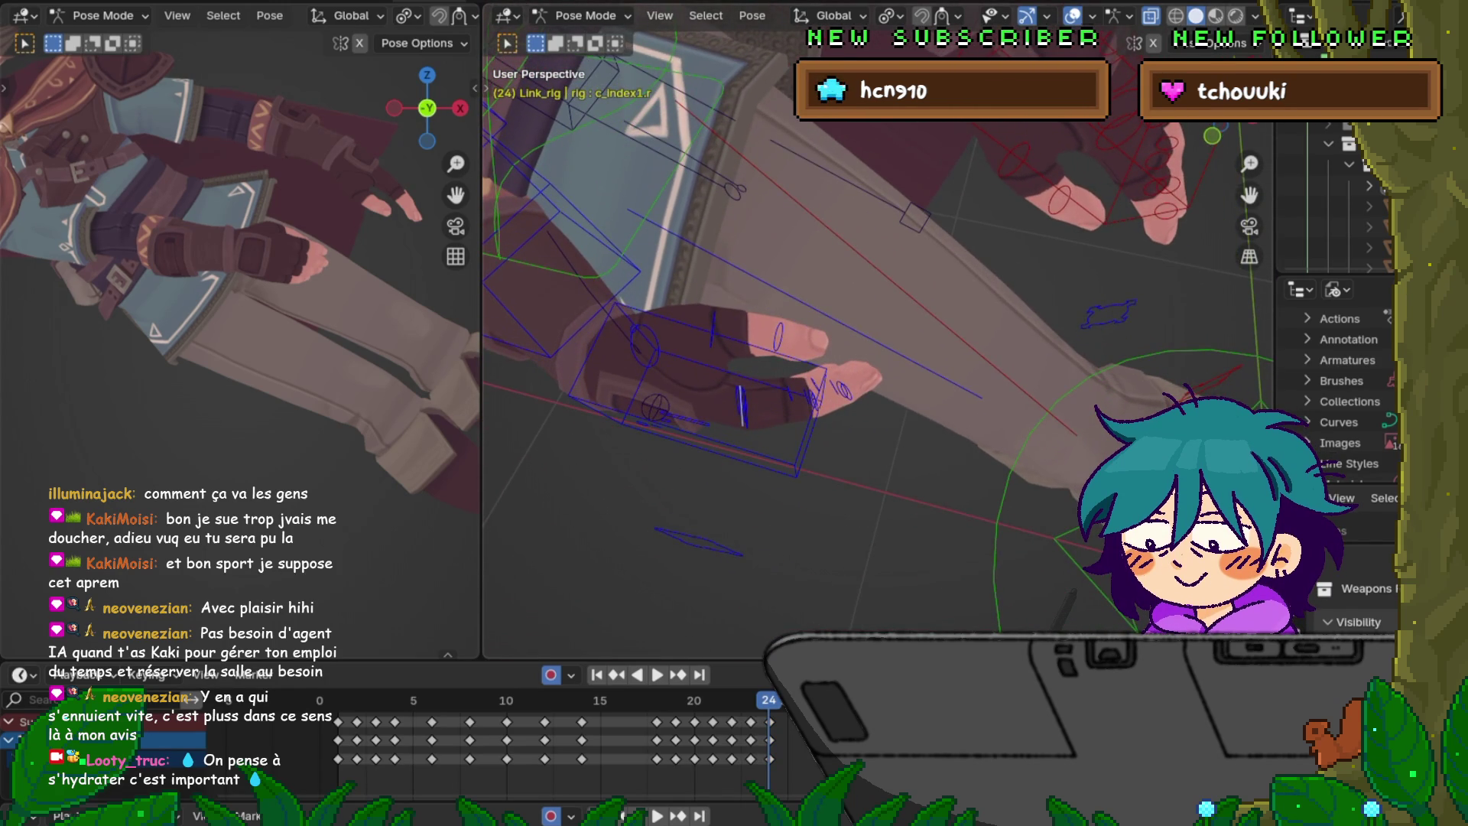
pyautogui.click(918, 465)
pyautogui.moveTo(917, 464)
pyautogui.mouseDown(button='middle')
pyautogui.moveTo(941, 455)
pyautogui.moveTo(883, 470)
pyautogui.mouseUp(button='middle')
pyautogui.click(746, 405)
pyautogui.press('r')
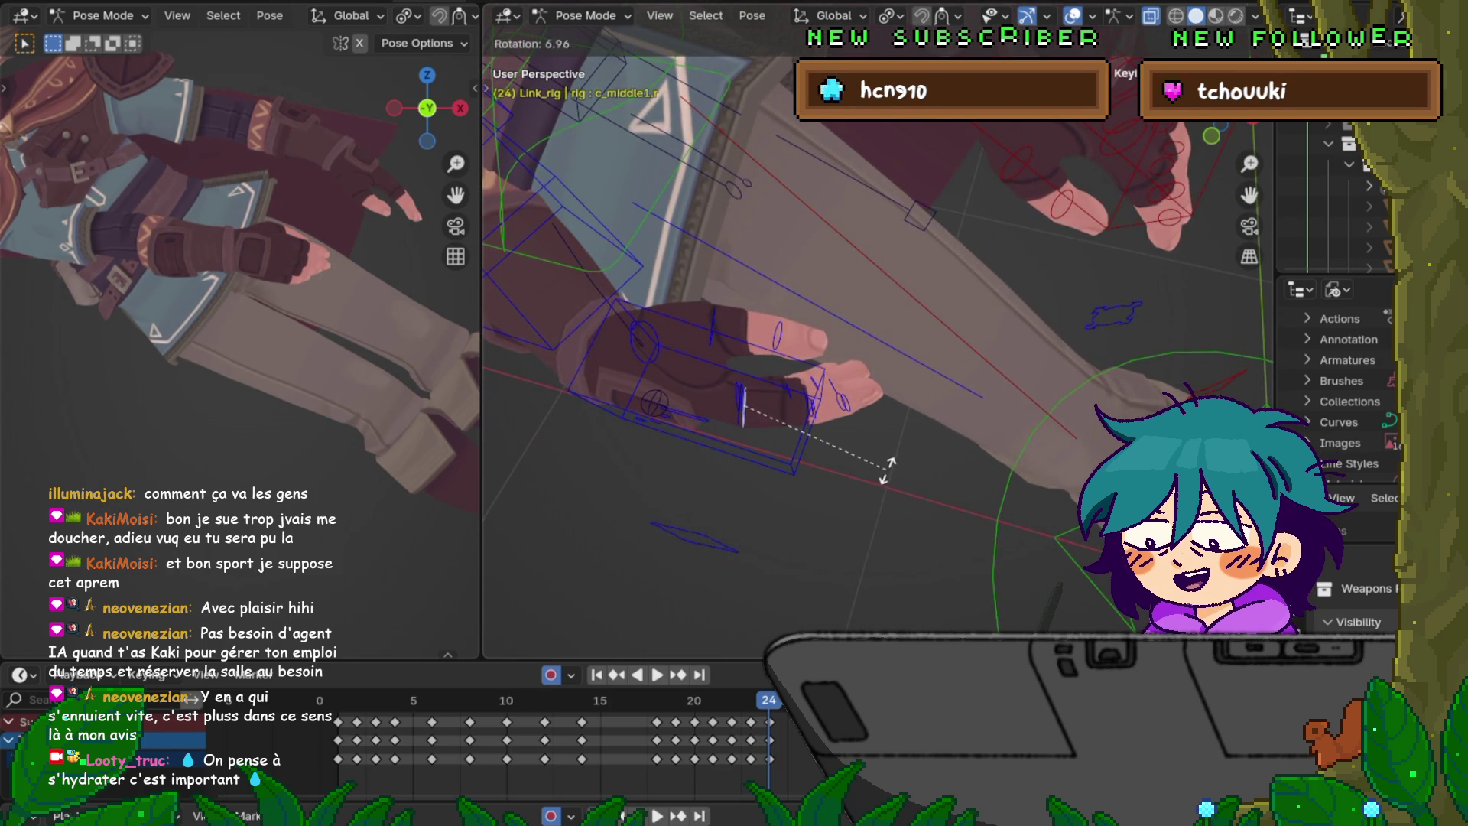
pyautogui.click(887, 470)
pyautogui.click(740, 399)
pyautogui.press('r')
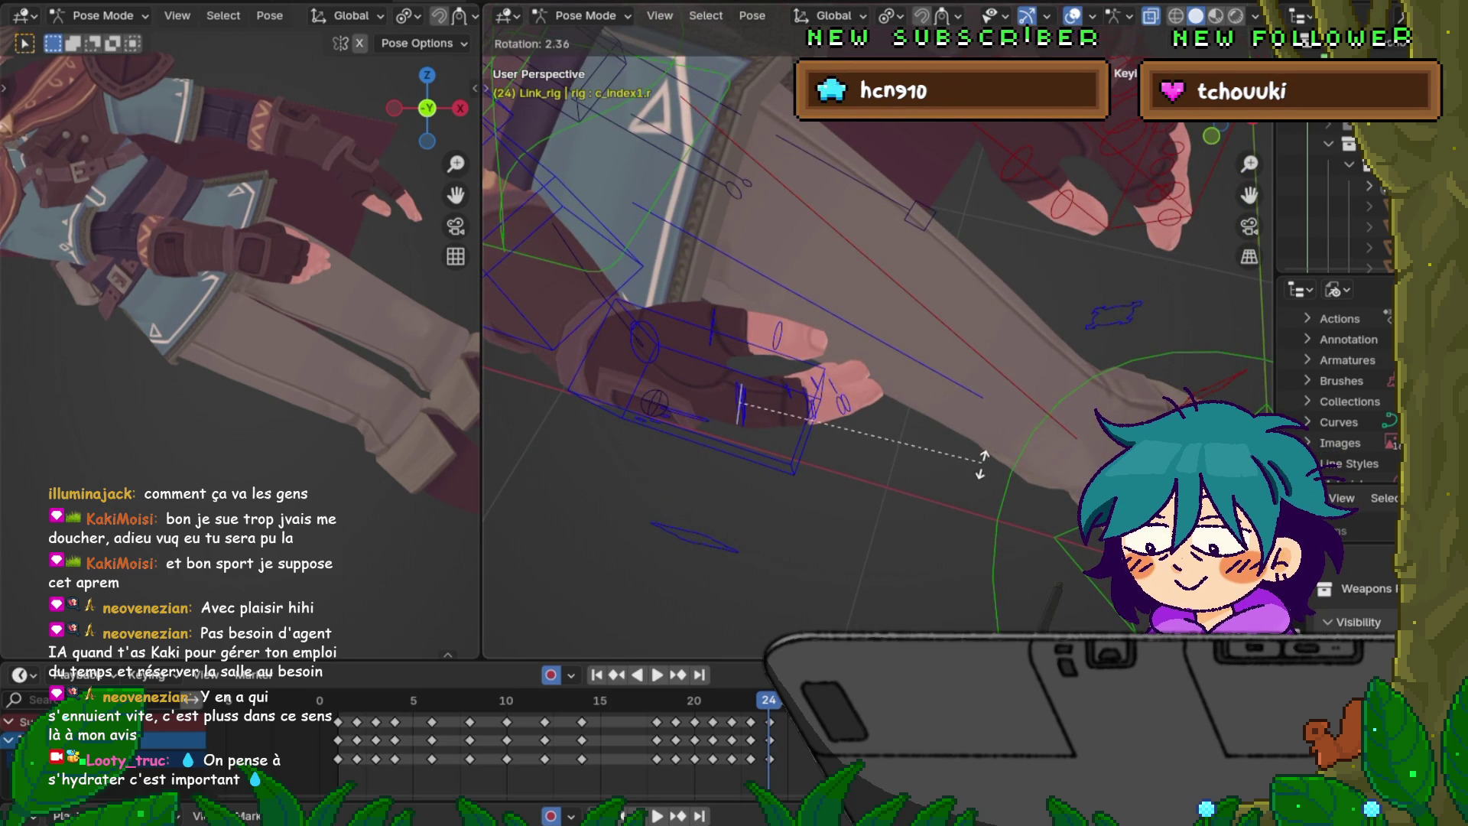
pyautogui.click(977, 474)
pyautogui.moveTo(977, 474)
pyautogui.mouseDown(button='middle')
pyautogui.moveTo(998, 463)
pyautogui.moveTo(962, 470)
pyautogui.moveTo(994, 485)
pyautogui.mouseUp(button='middle')
# - Curl the right ring finger base bone and the pinky c_pinky1.r, rotating the pinky 4.30 then again
pyautogui.press('r')
pyautogui.click(962, 481)
pyautogui.click(803, 390)
pyautogui.press('r')
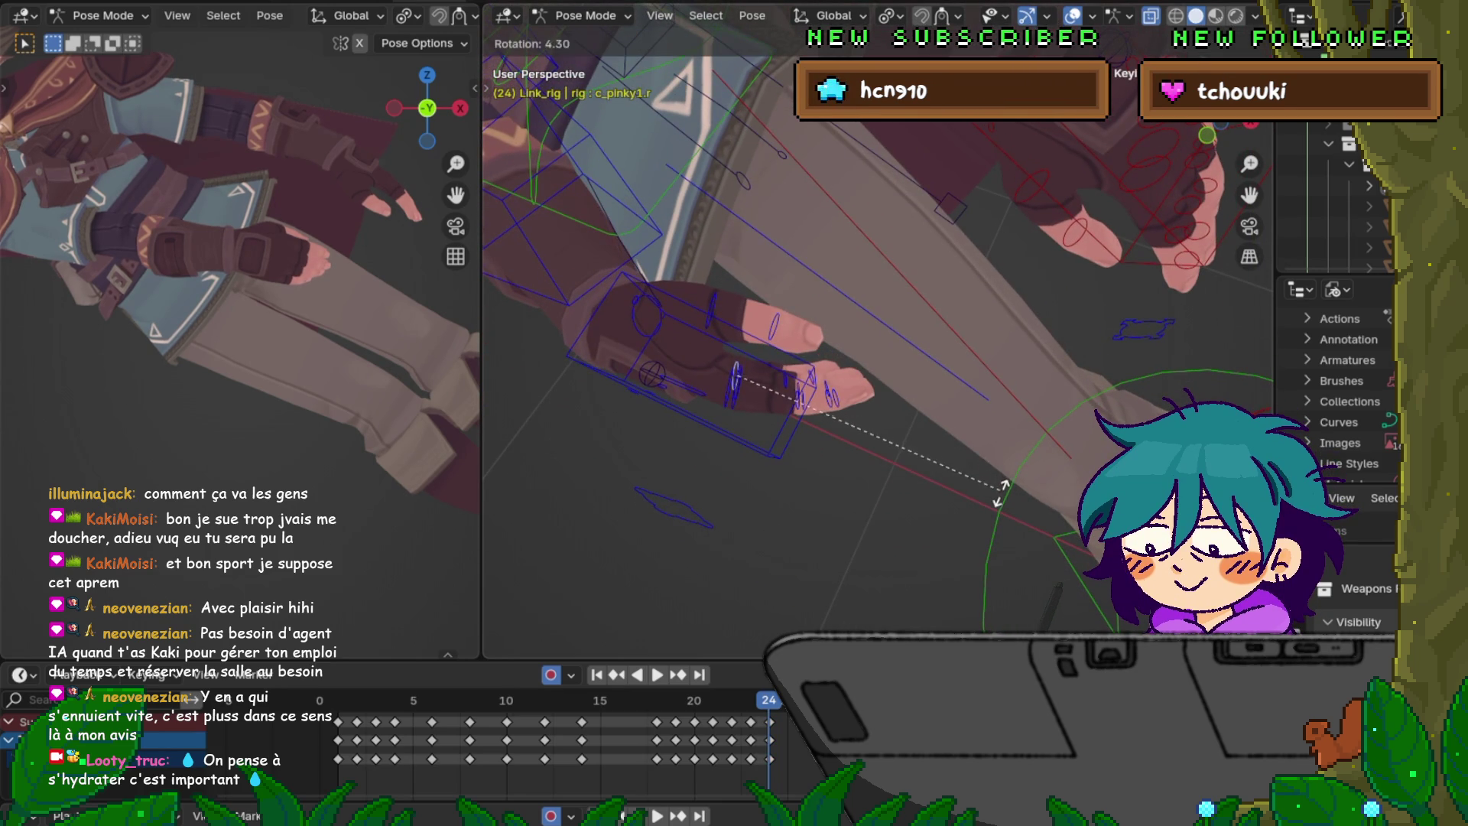
pyautogui.click(1001, 493)
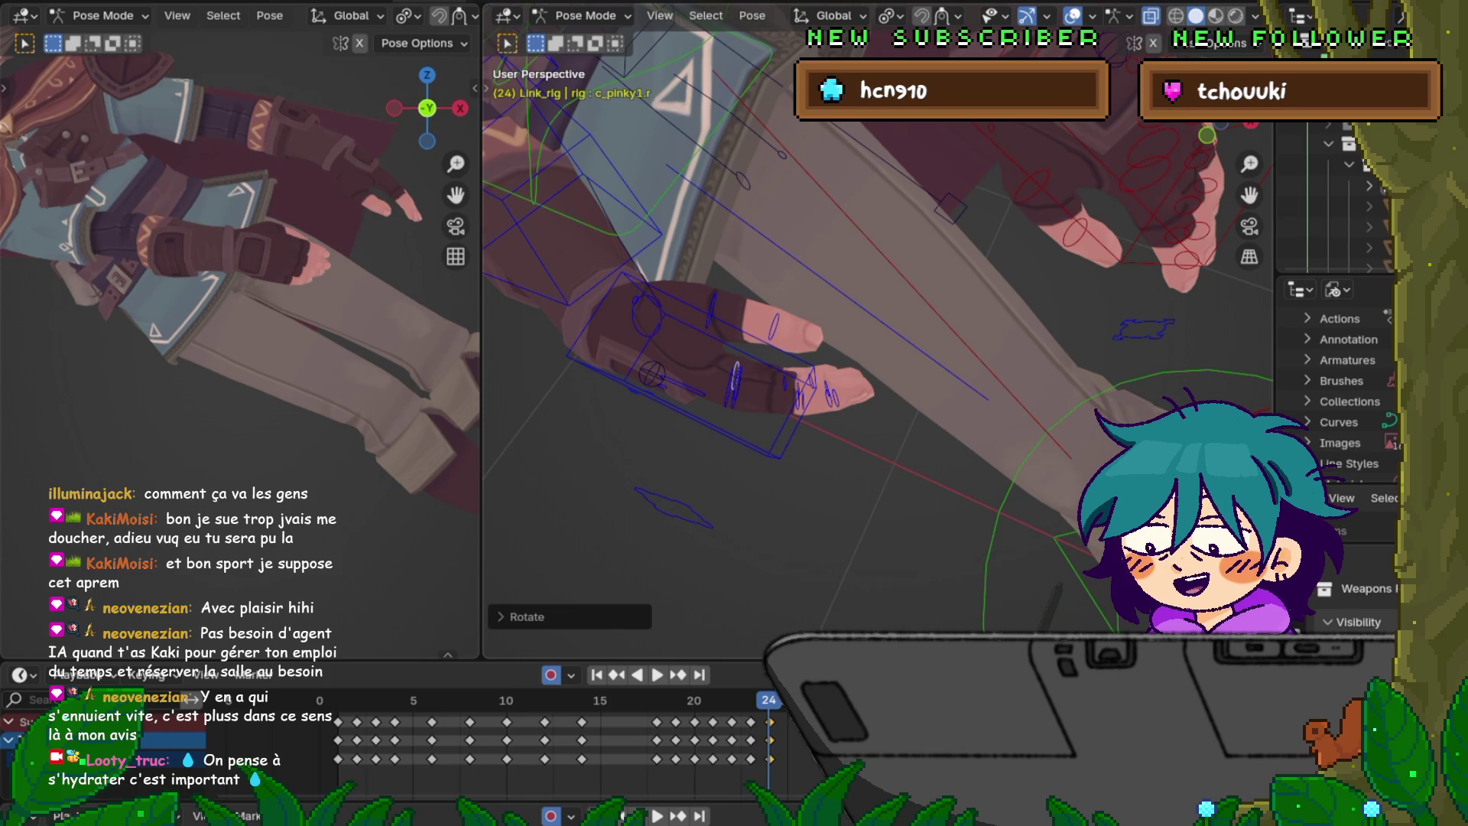
pyautogui.moveTo(979, 471); pyautogui.dragTo(1012, 450, button='middle')
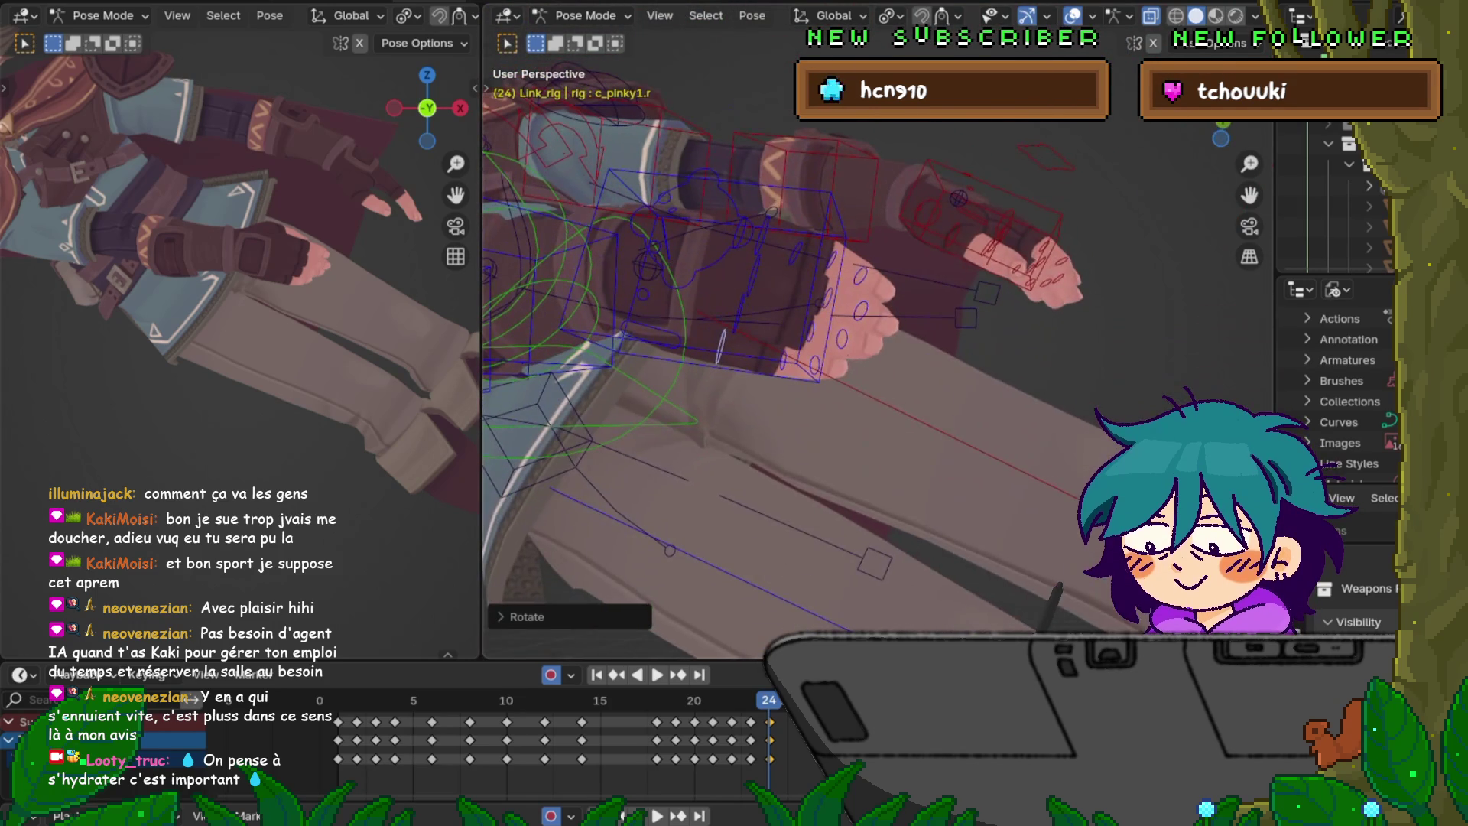
pyautogui.click(999, 342)
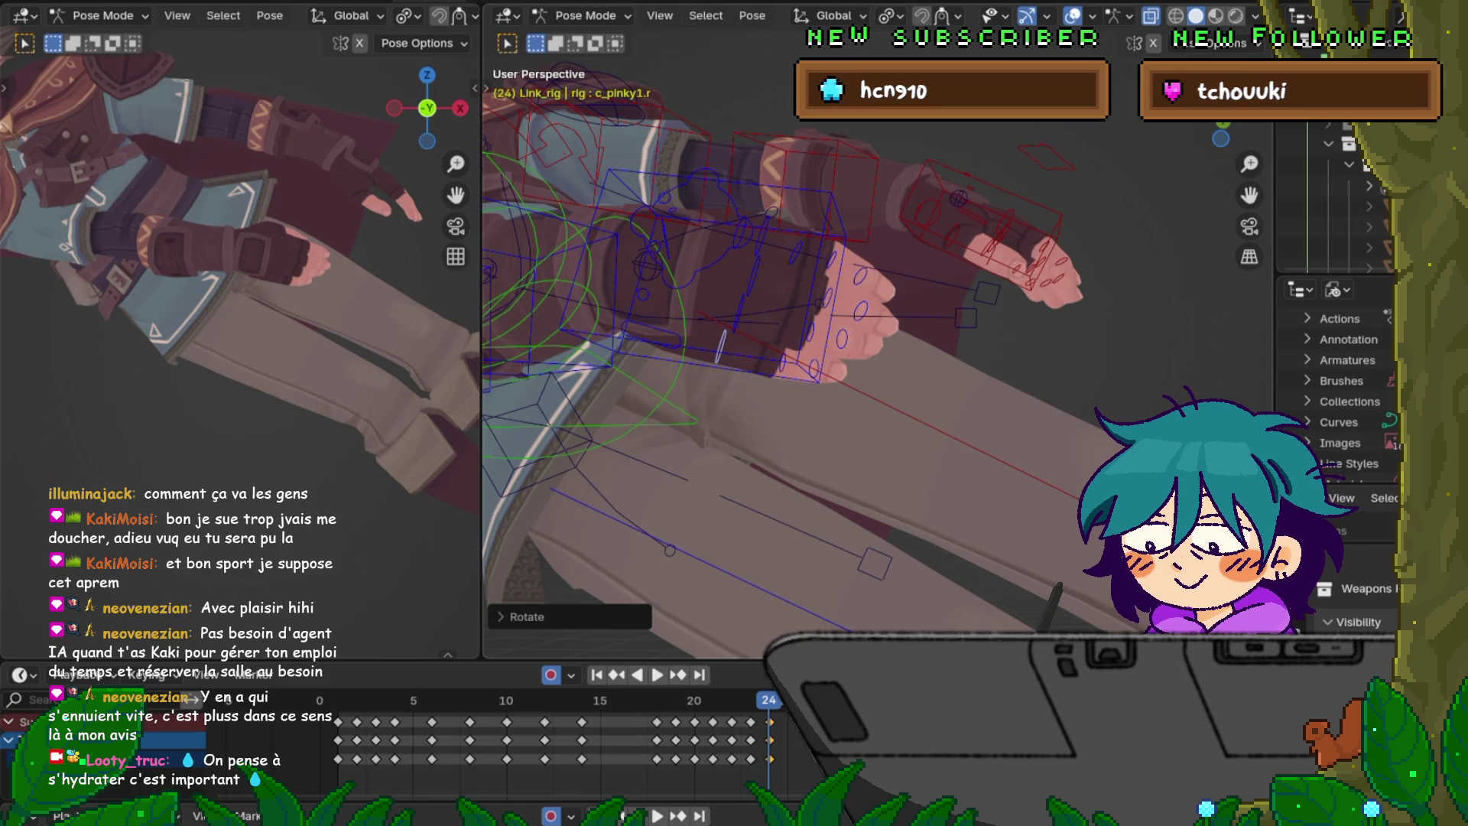
# - Rotate the index finger base bone c_index1.r further into the curled hand
pyautogui.click(721, 348)
pyautogui.moveTo(720, 348); pyautogui.dragTo(734, 336, button='middle')
pyautogui.click(765, 260)
pyautogui.press('r')
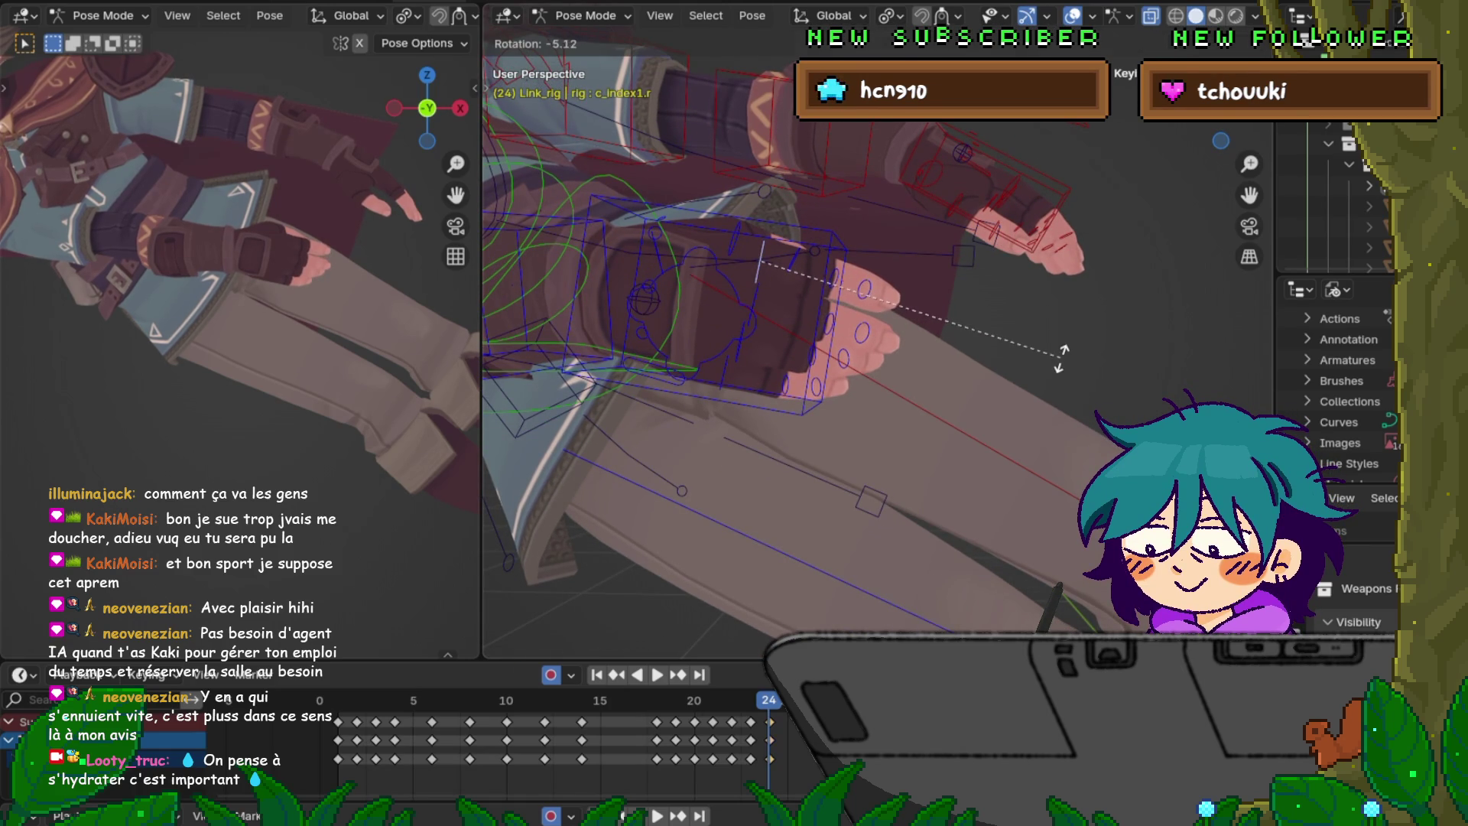
pyautogui.click(1061, 357)
pyautogui.scroll(-5, 237, 267)
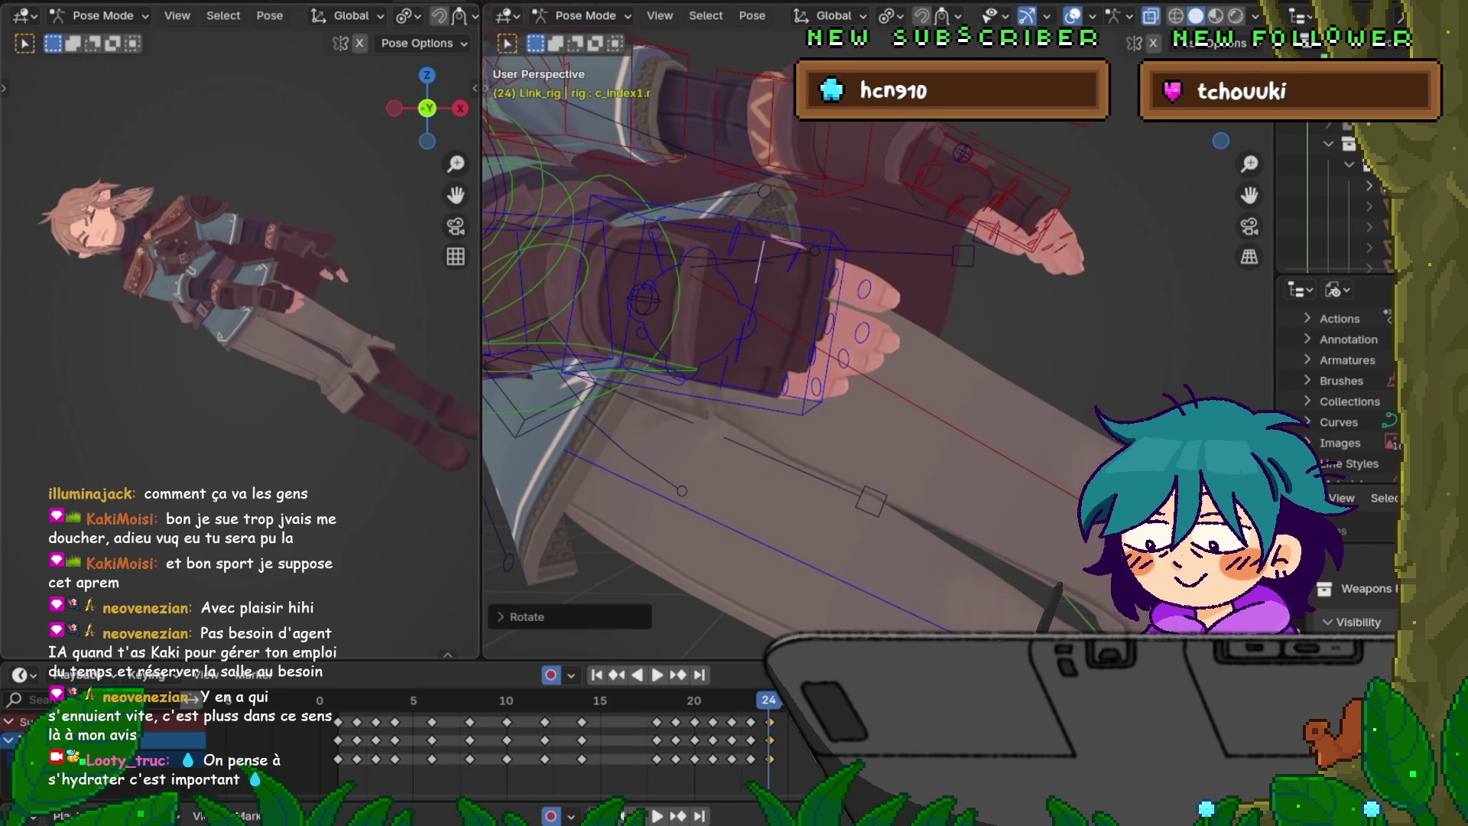
pyautogui.click(35, 3)
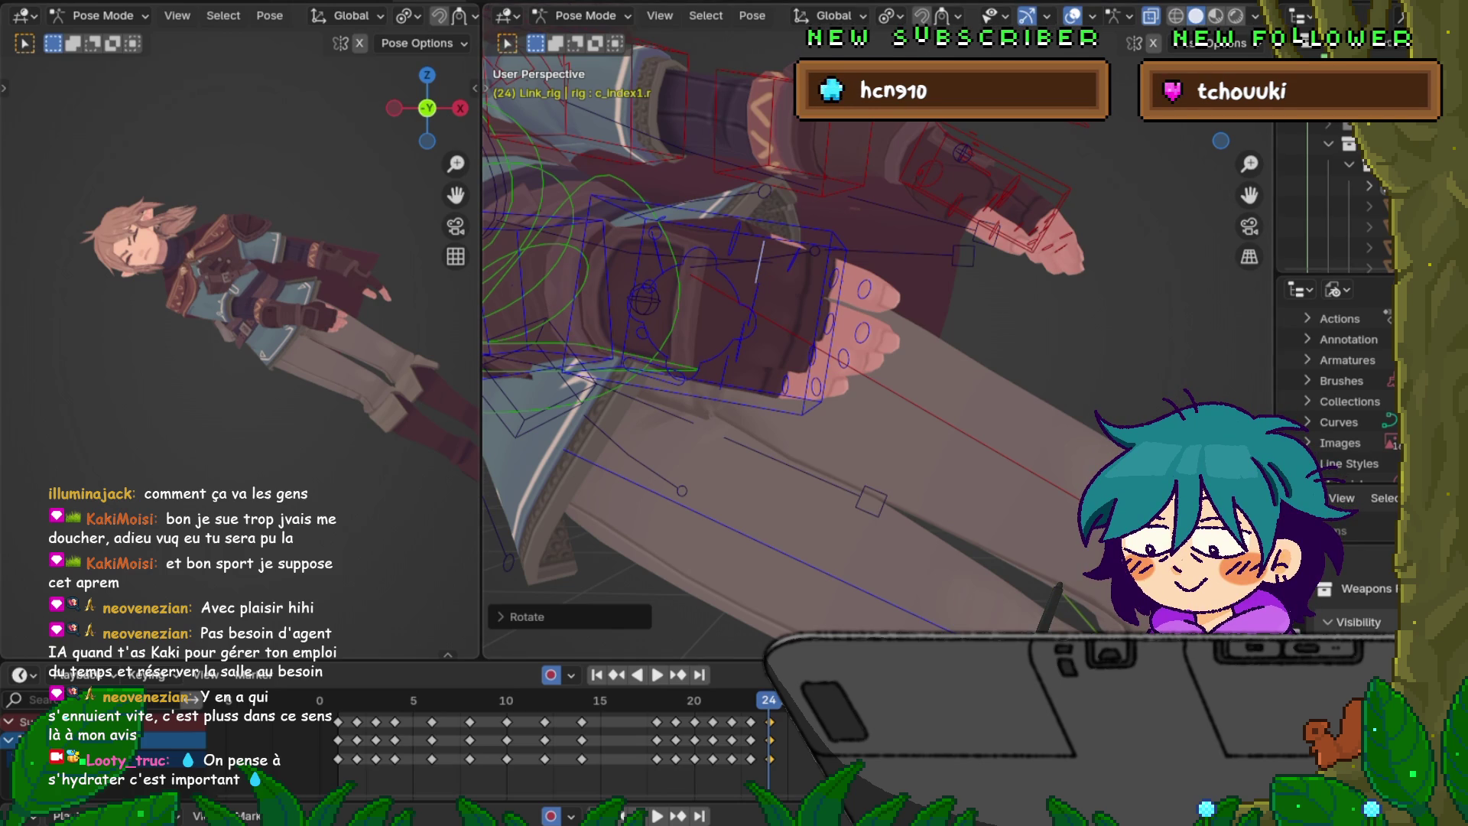
pyautogui.press('KP_Decimal')
pyautogui.scroll(-3, 240, 344)
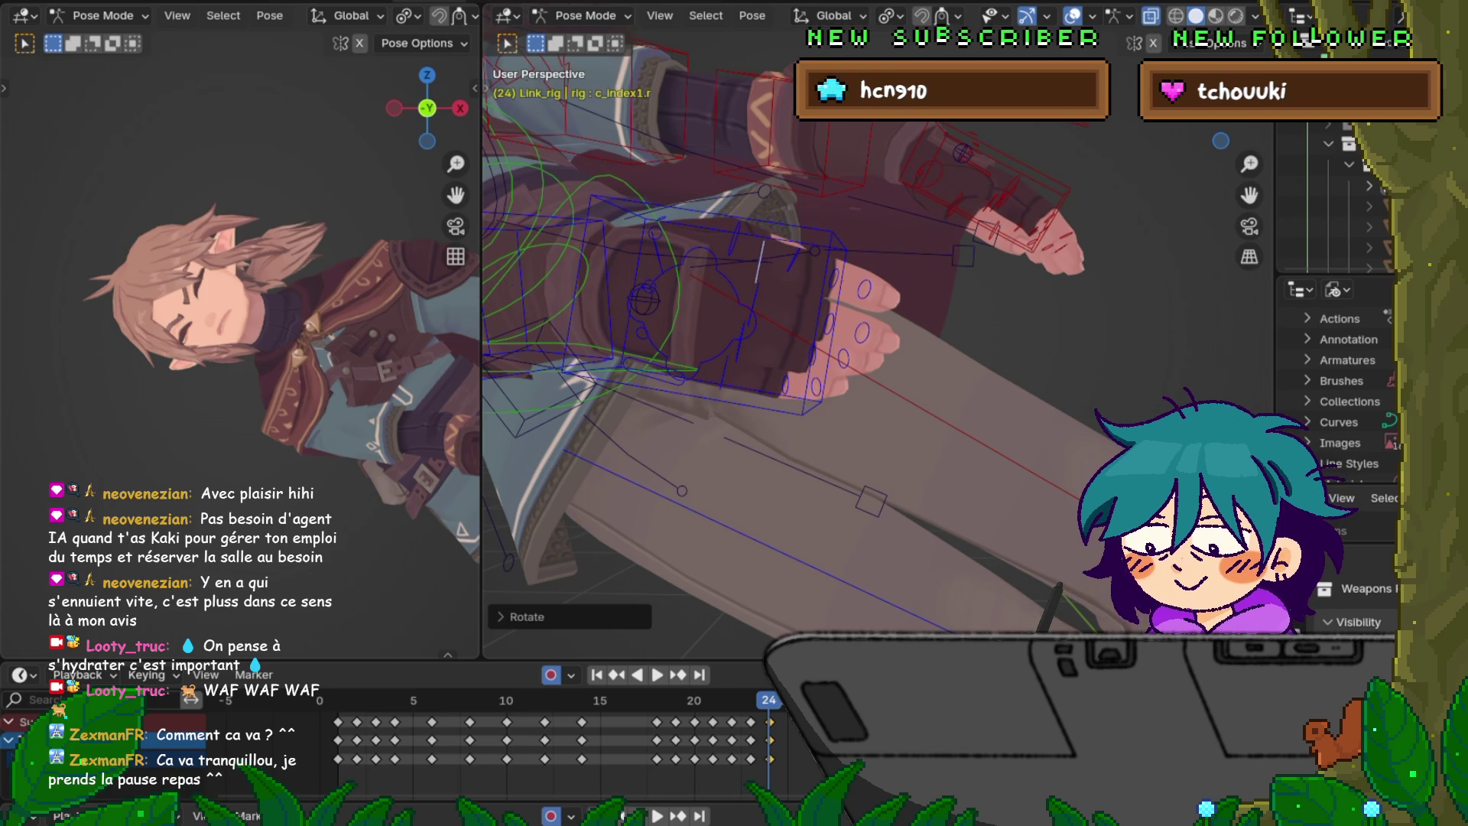
# - Zoom and orbit the viewport to turn the whole rig into view
pyautogui.scroll(-5, 1240, 201)
pyautogui.moveTo(1239, 201); pyautogui.dragTo(1166, 280)
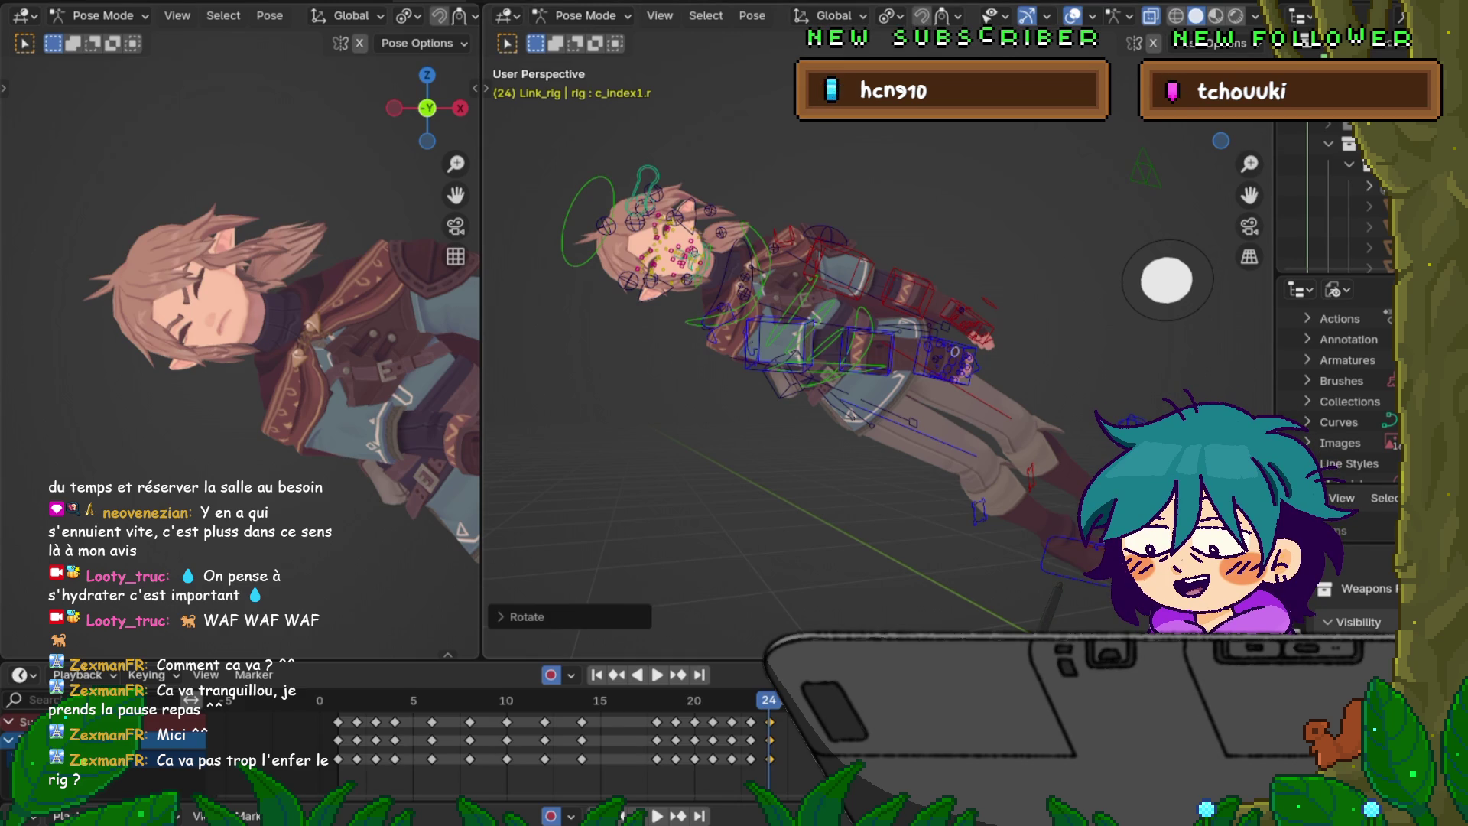
# - From frame 4, orbit to a near-front view and play back the animation
pyautogui.click(394, 700)
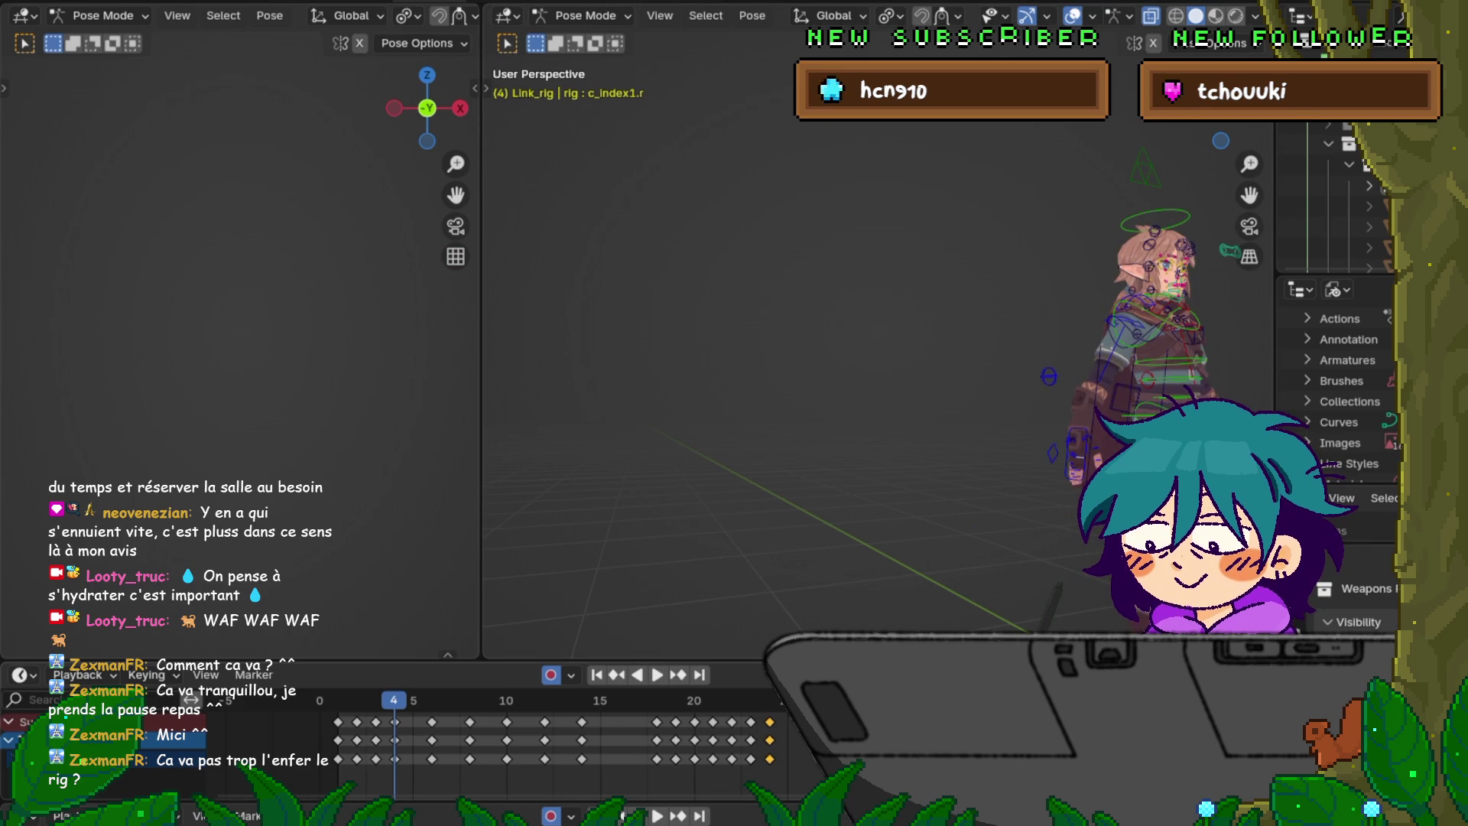
pyautogui.moveTo(857, 345); pyautogui.dragTo(772, 345, button='middle')
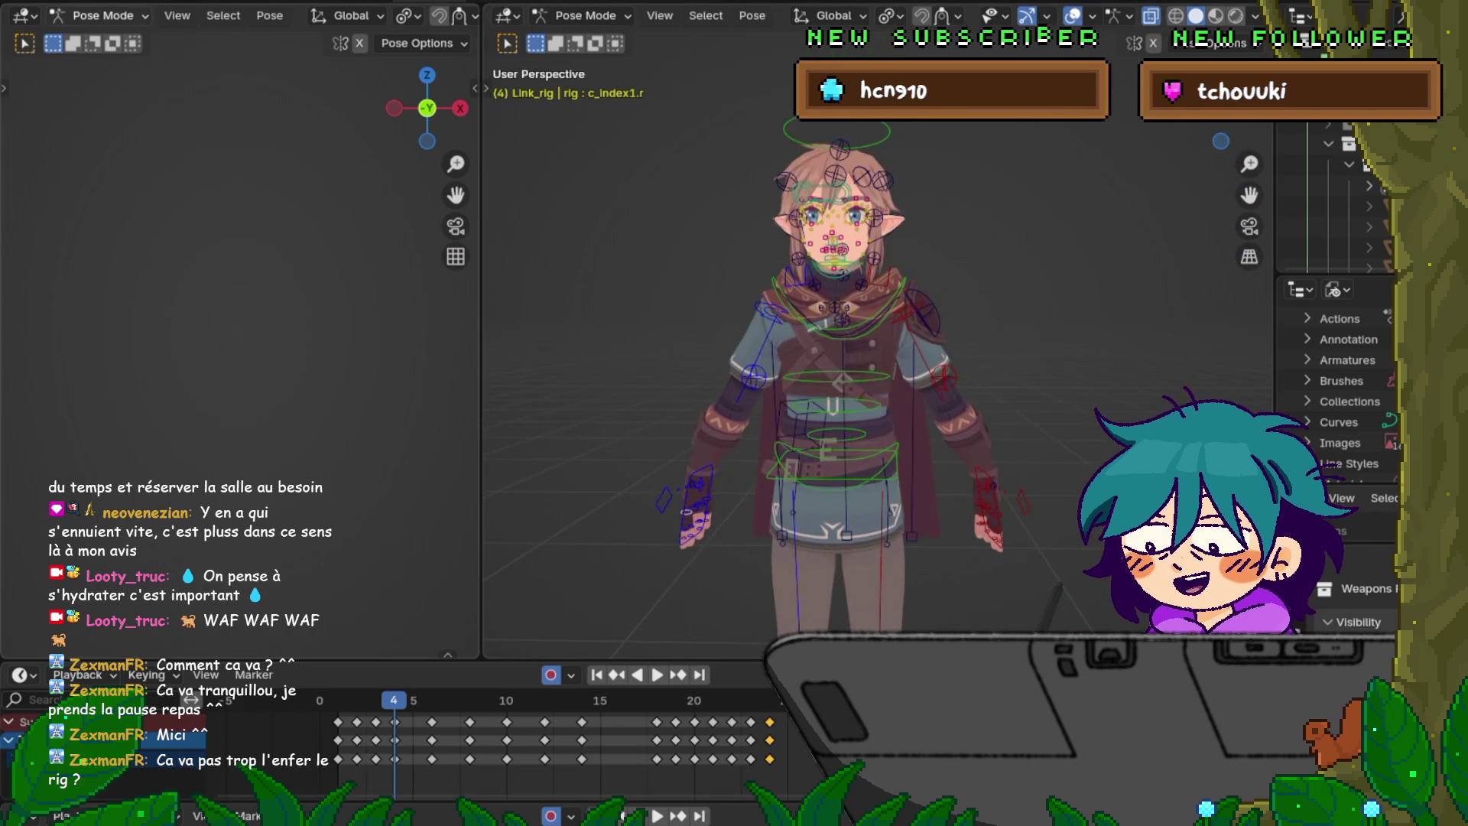
pyautogui.press('F4')
pyautogui.press('Return')
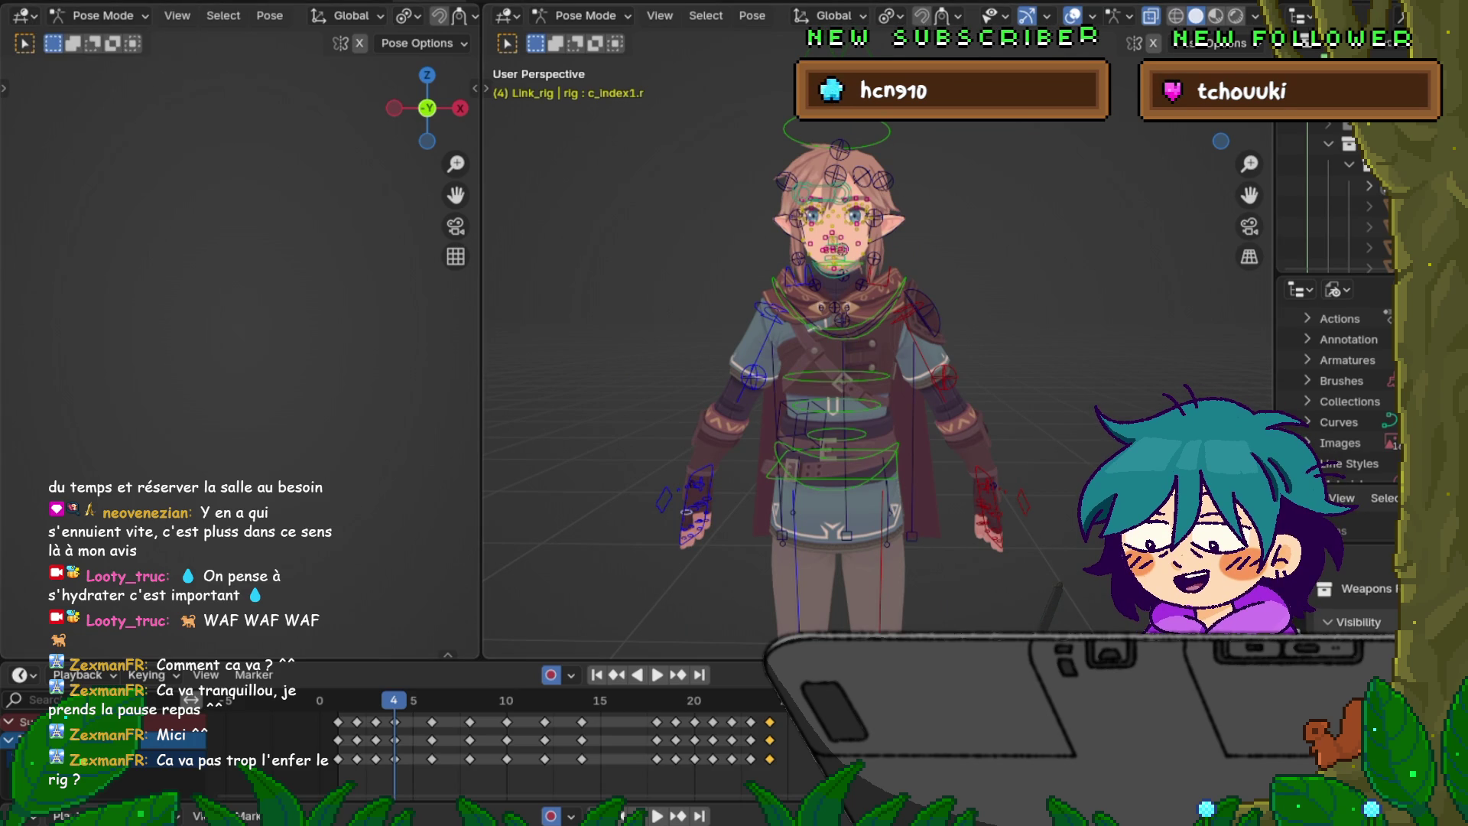
pyautogui.moveTo(787, 345)
pyautogui.mouseDown(button='middle')
pyautogui.moveTo(864, 345)
pyautogui.moveTo(803, 345)
pyautogui.mouseUp(button='middle')
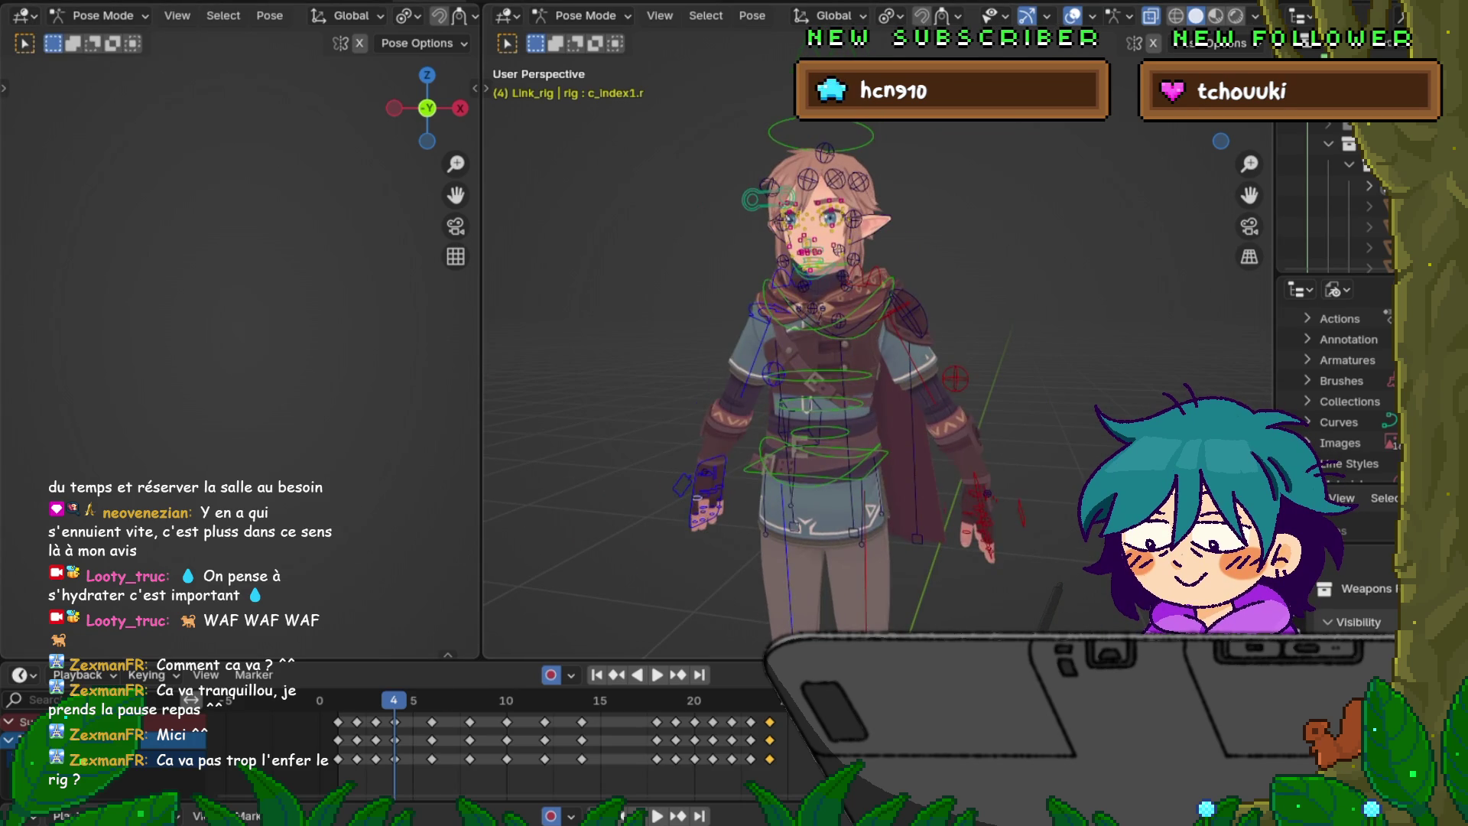
pyautogui.press('space')
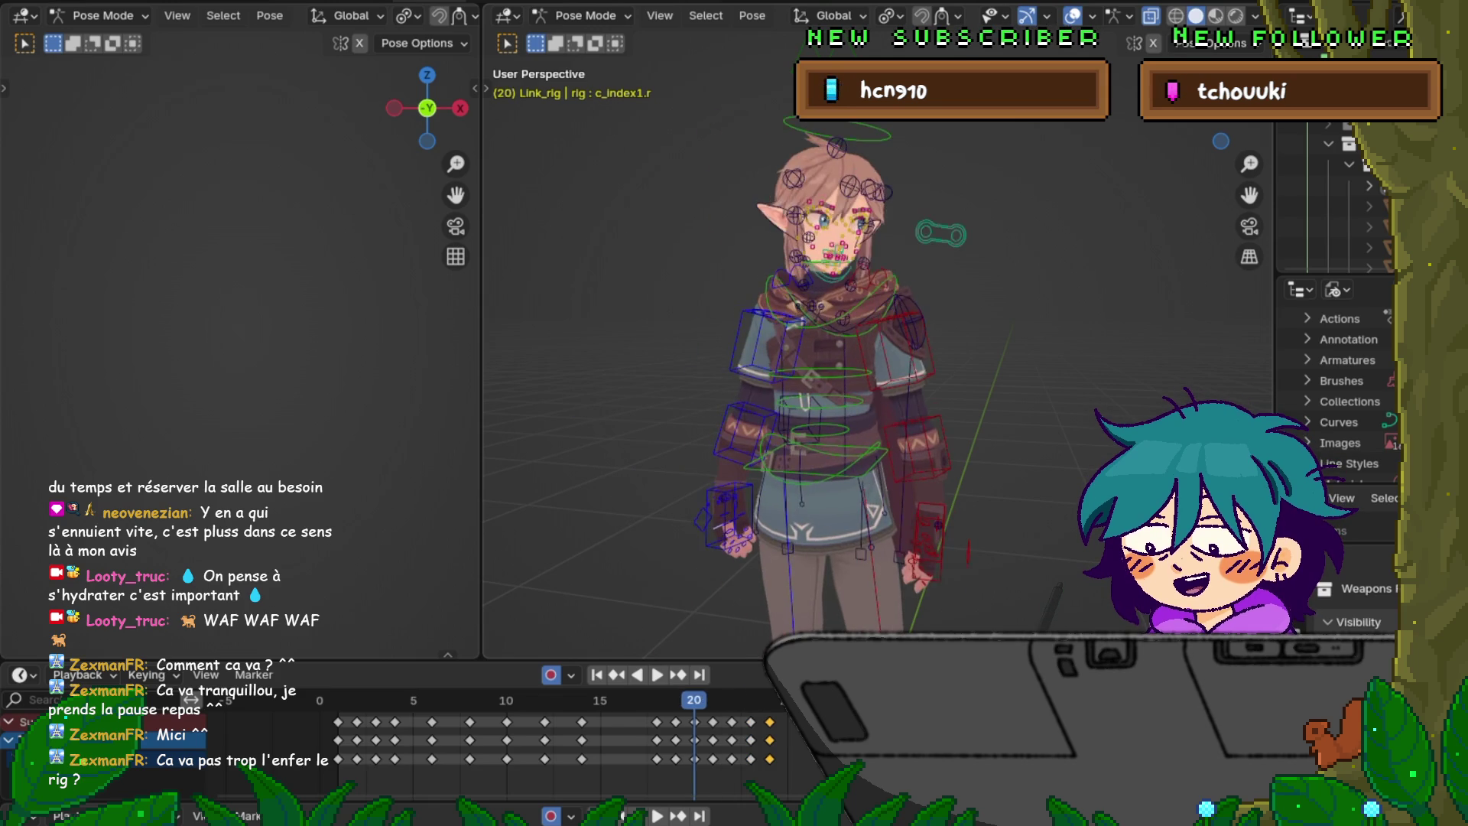
pyautogui.press('F4')
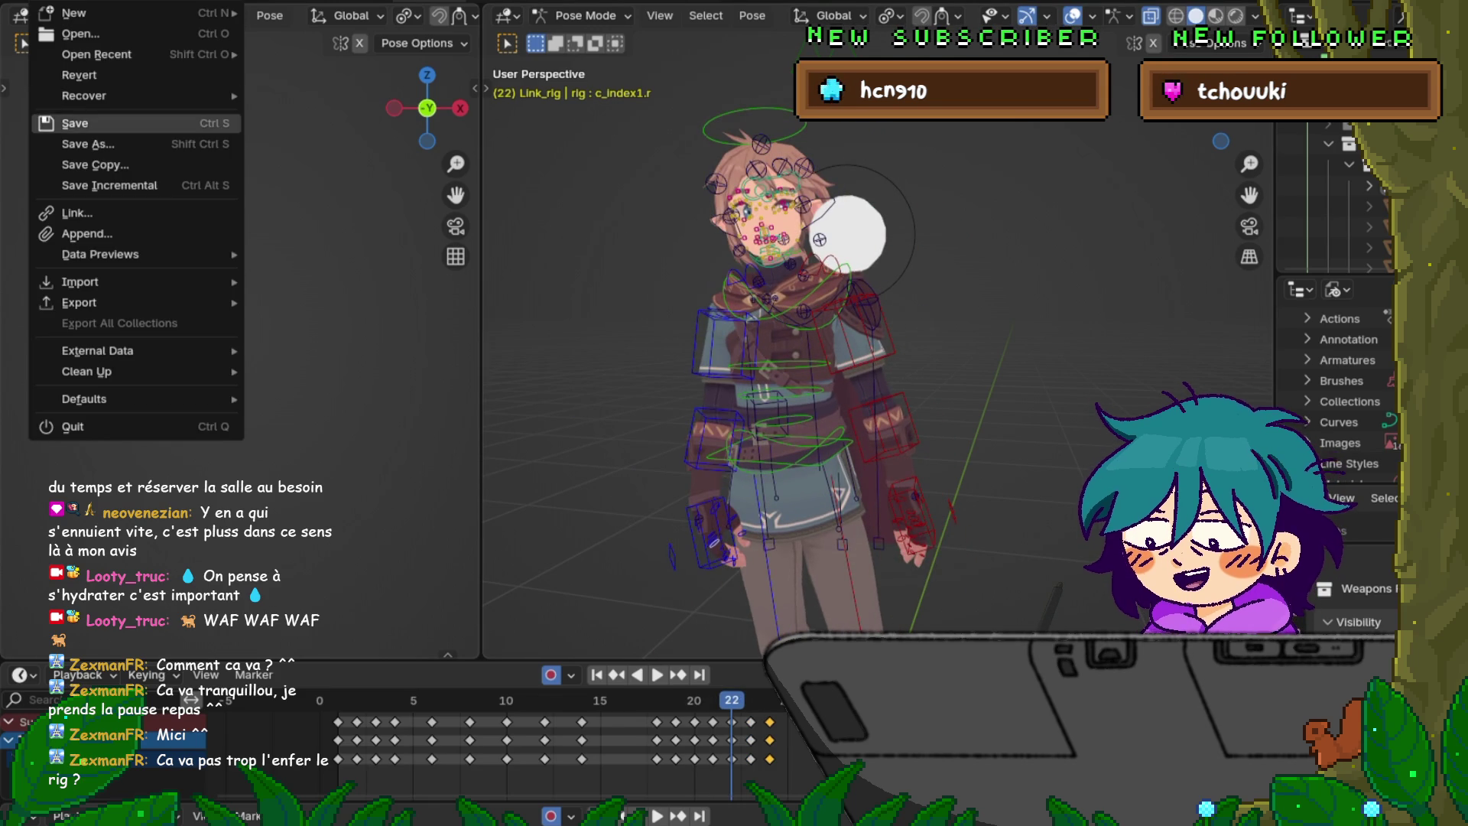
# - Save the animated rig file, then step the animation back and forward a frame
pyautogui.press('Return')
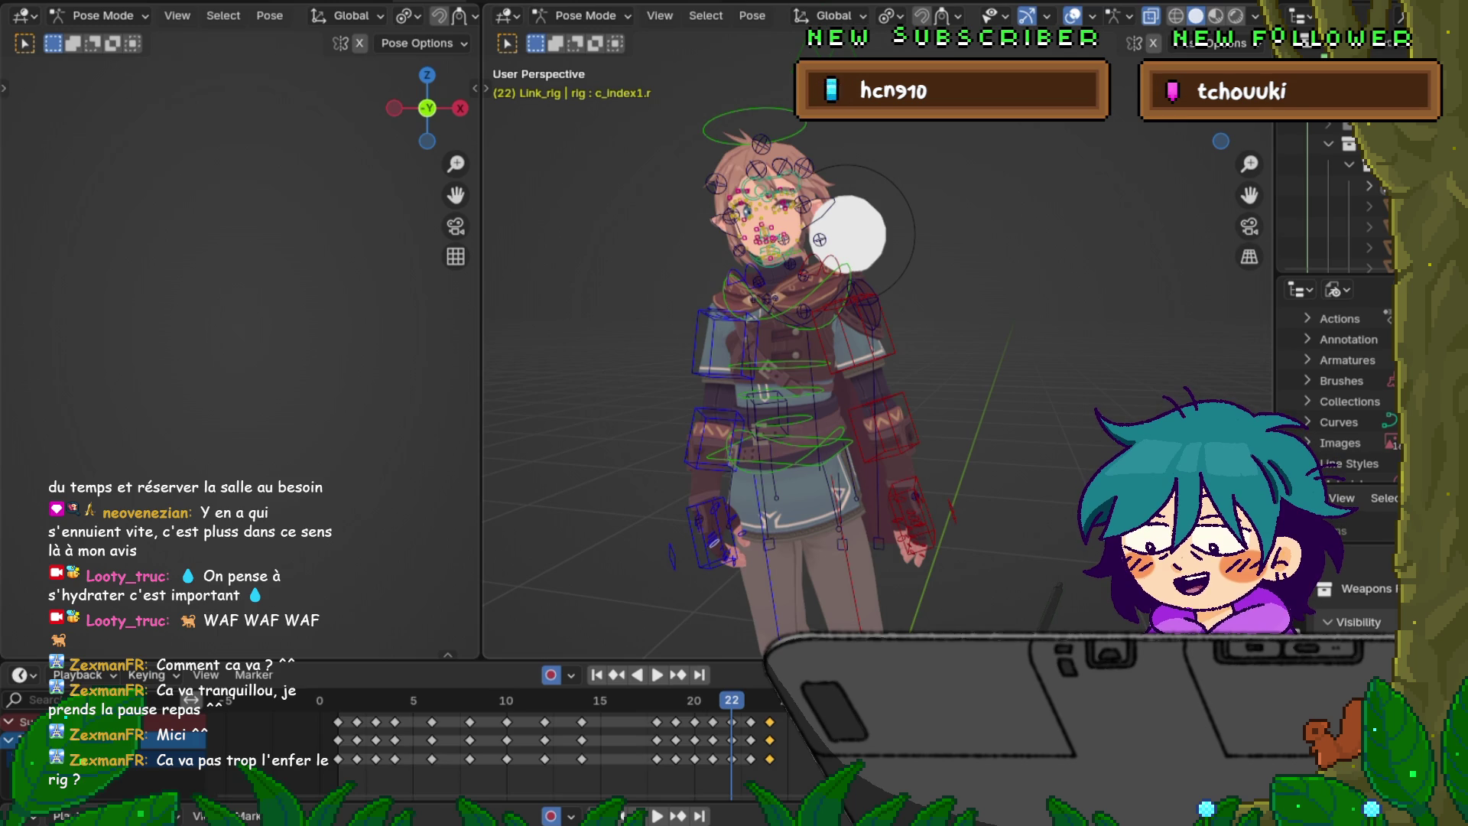
pyautogui.press('Left')
pyautogui.press('Left')
pyautogui.press('Left')
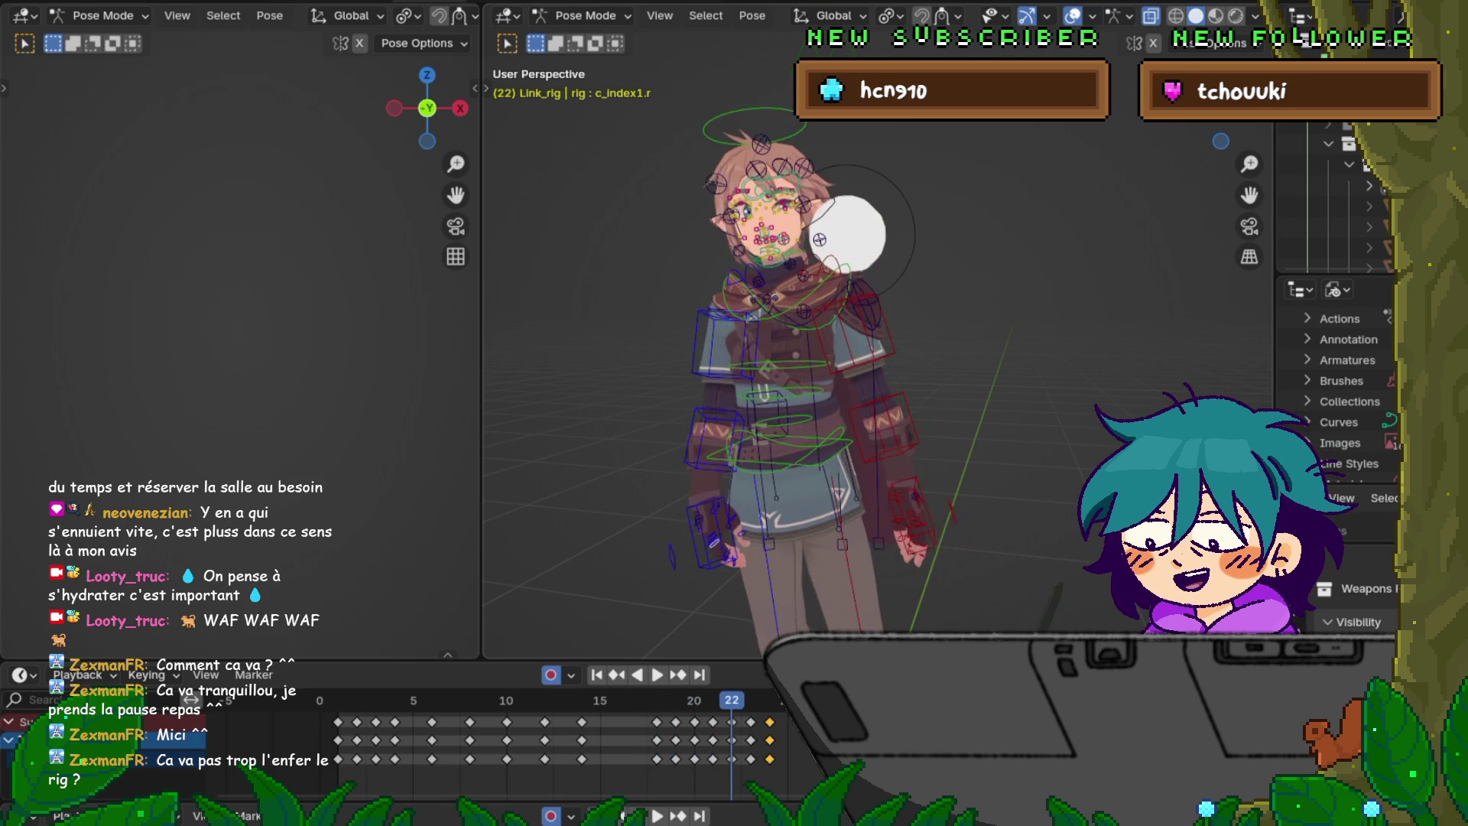
pyautogui.press('Right')
pyautogui.press('Right')
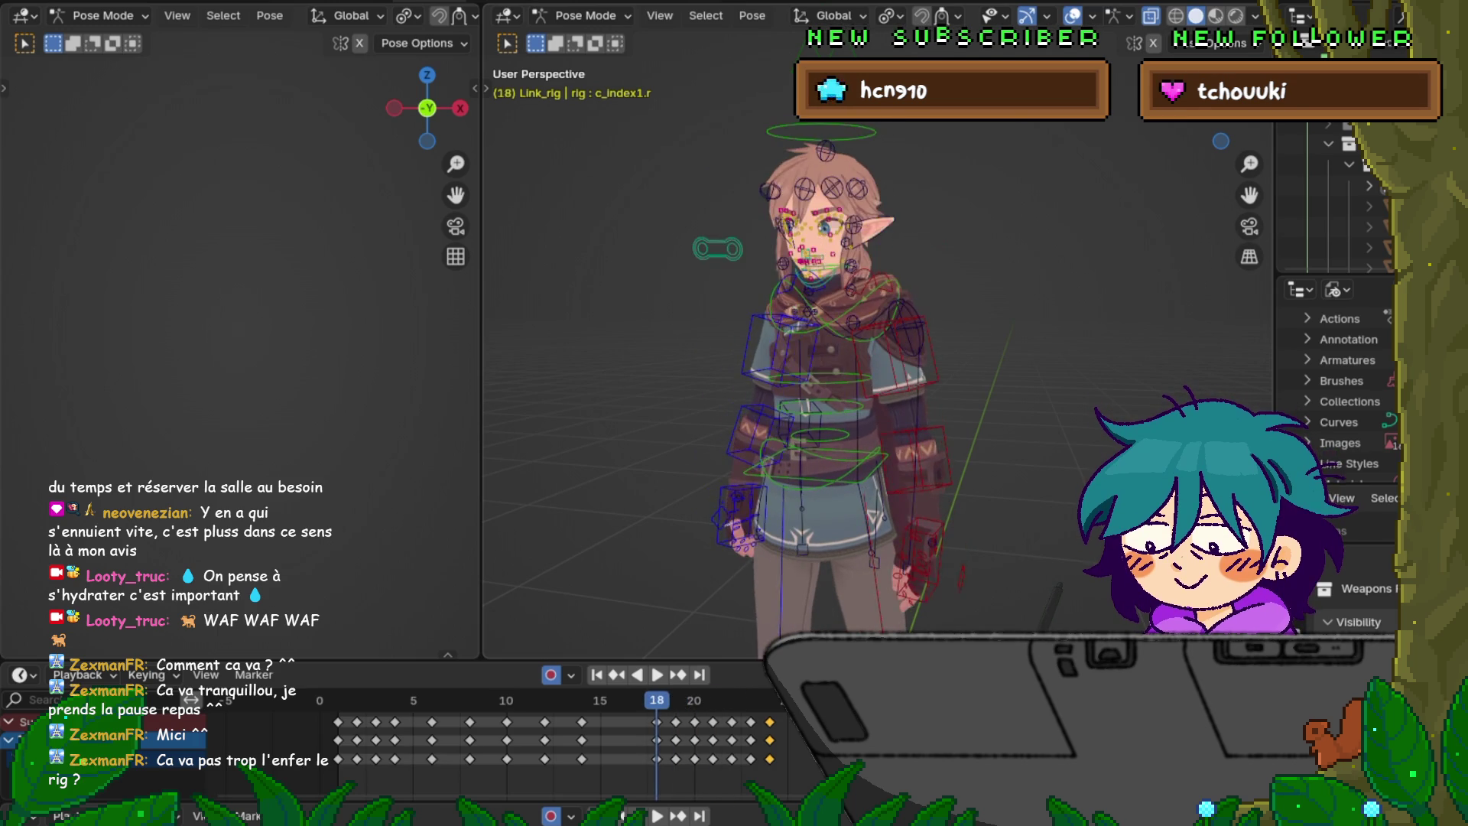
# - Step back to frame 18 and orbit to view the pose from the back and side
pyautogui.press('Left')
pyautogui.press('Left')
pyautogui.press('Left')
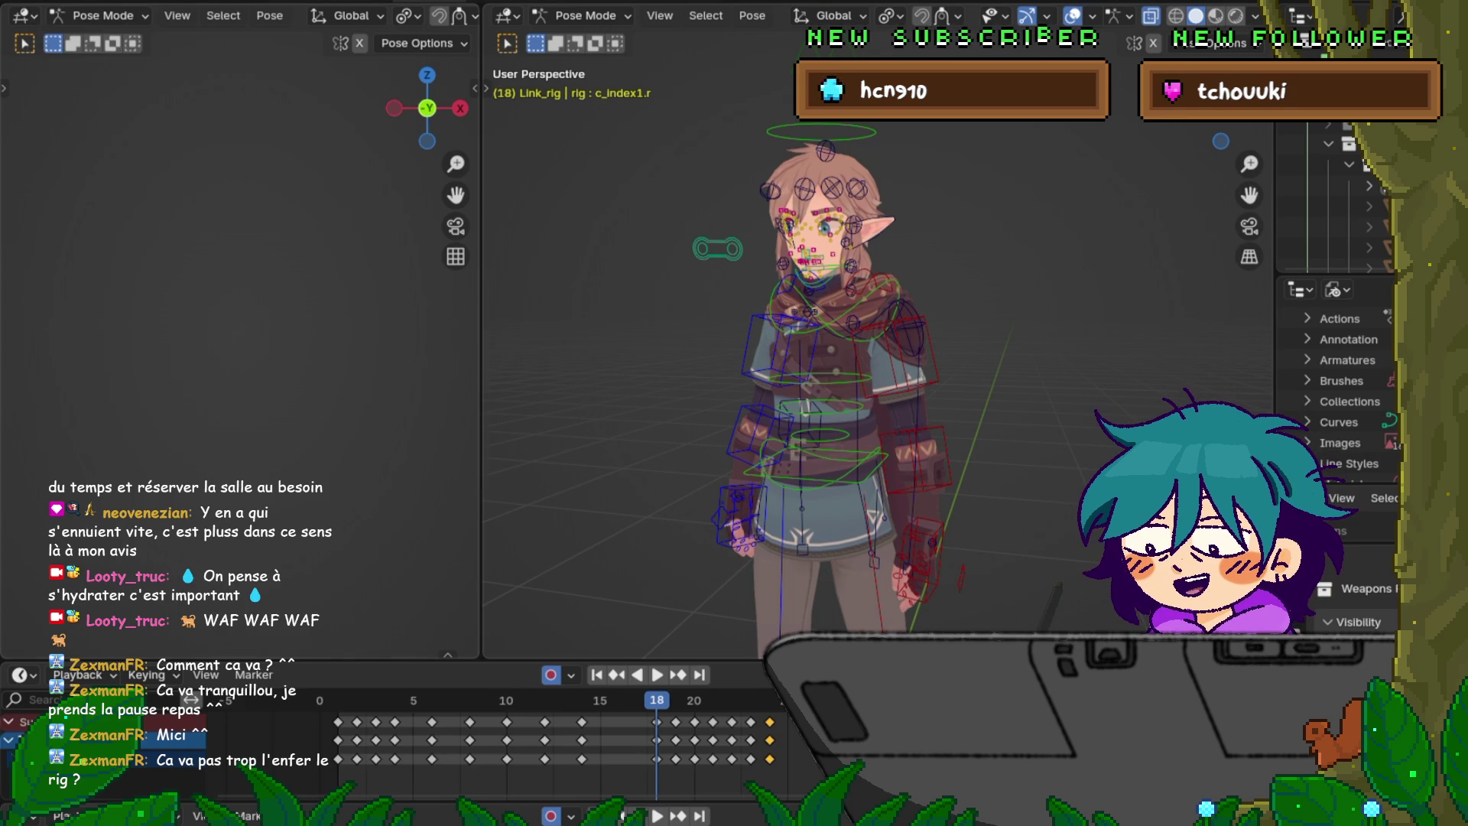
pyautogui.moveTo(879, 383); pyautogui.dragTo(684, 382, button='middle')
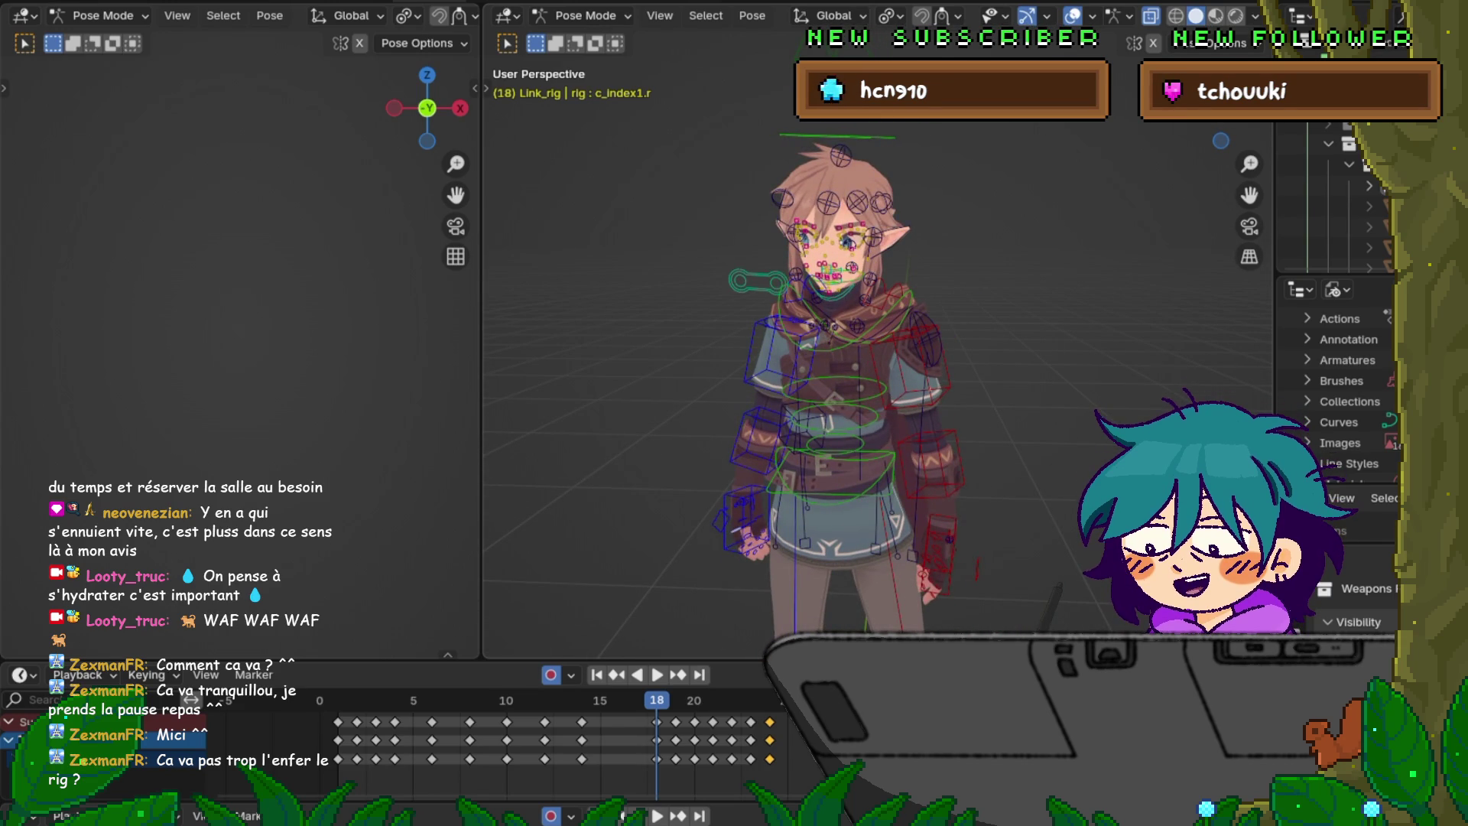